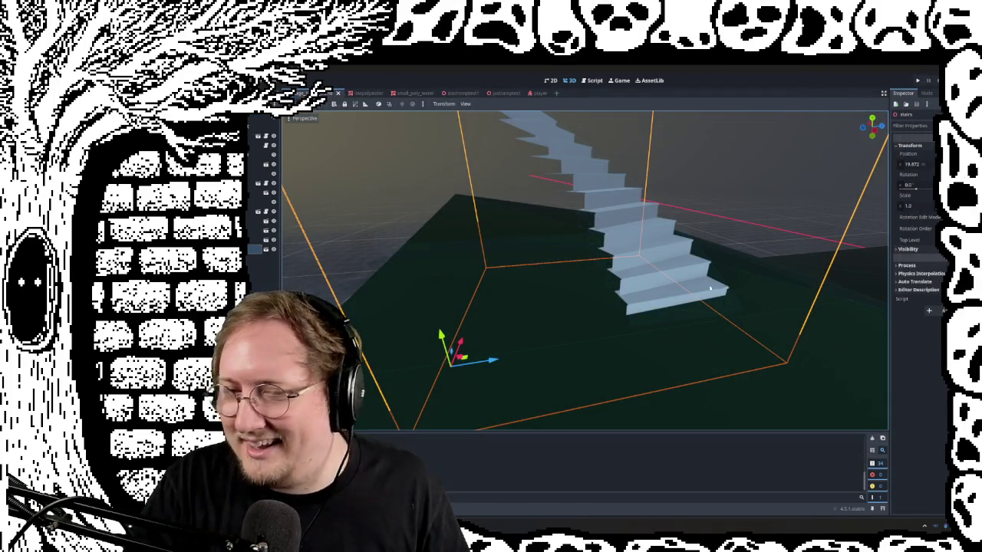
Select the Stage1_Area ground block, then switch to the lowpolywater scene and frame its water mesh
click(751, 269)
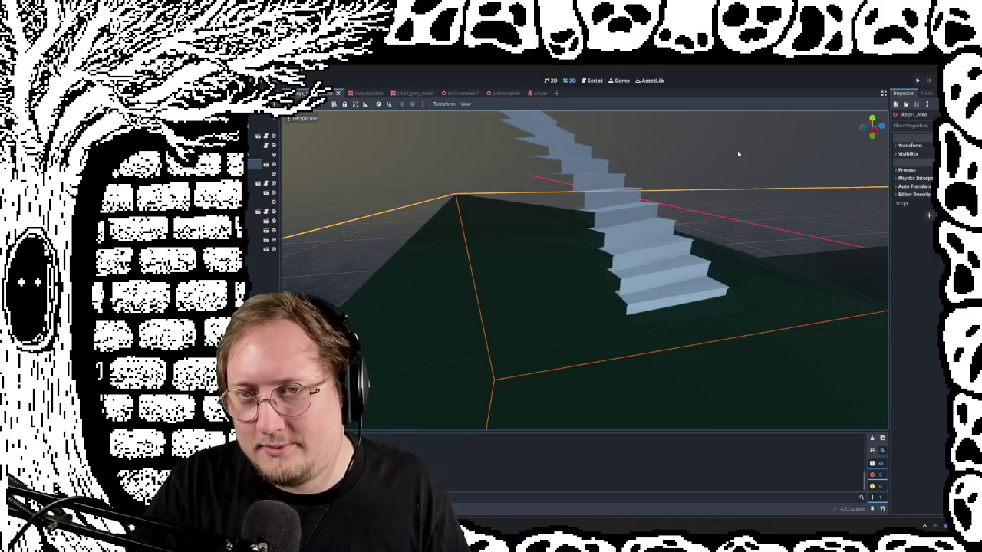
right_drag(743, 133, 743, 134)
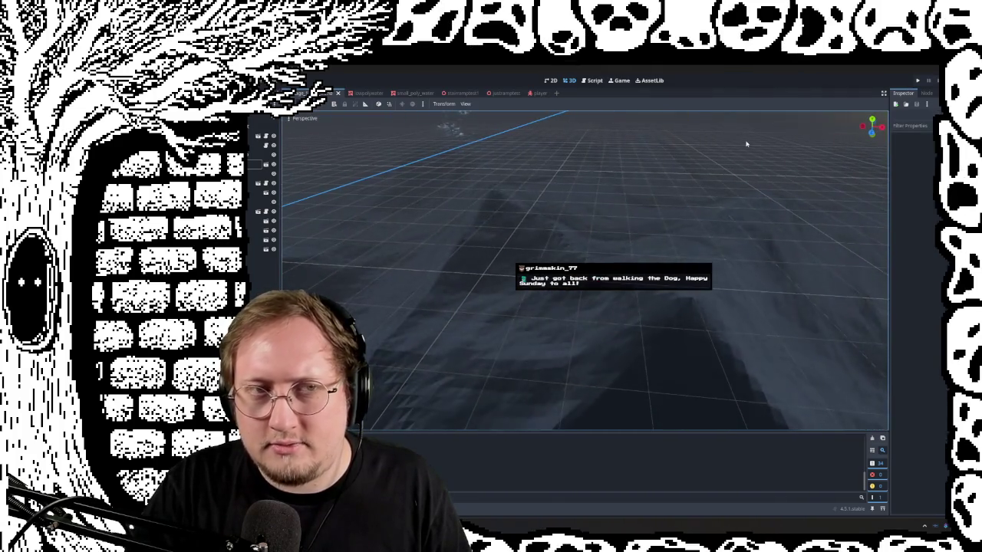
click(375, 90)
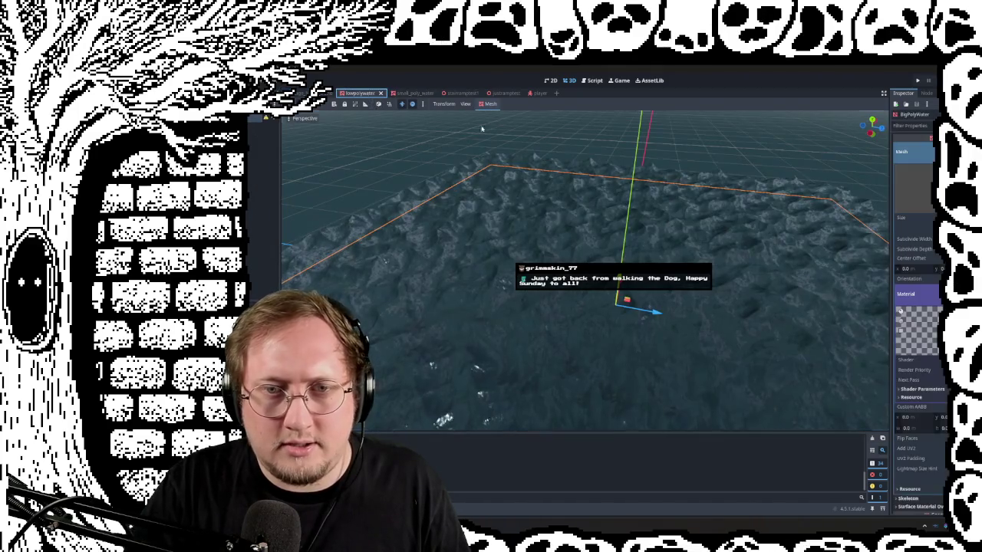
right_drag(743, 134, 743, 133)
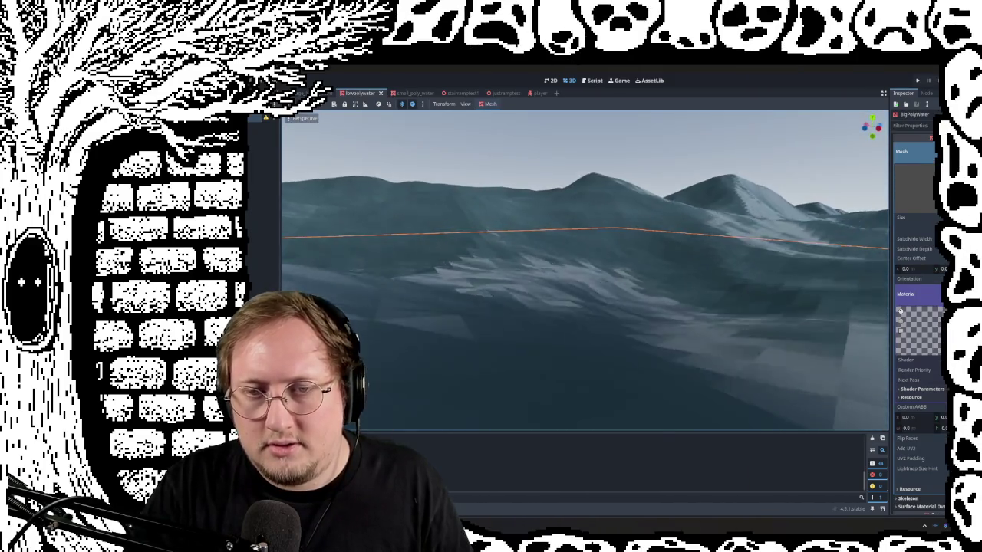
key(f)
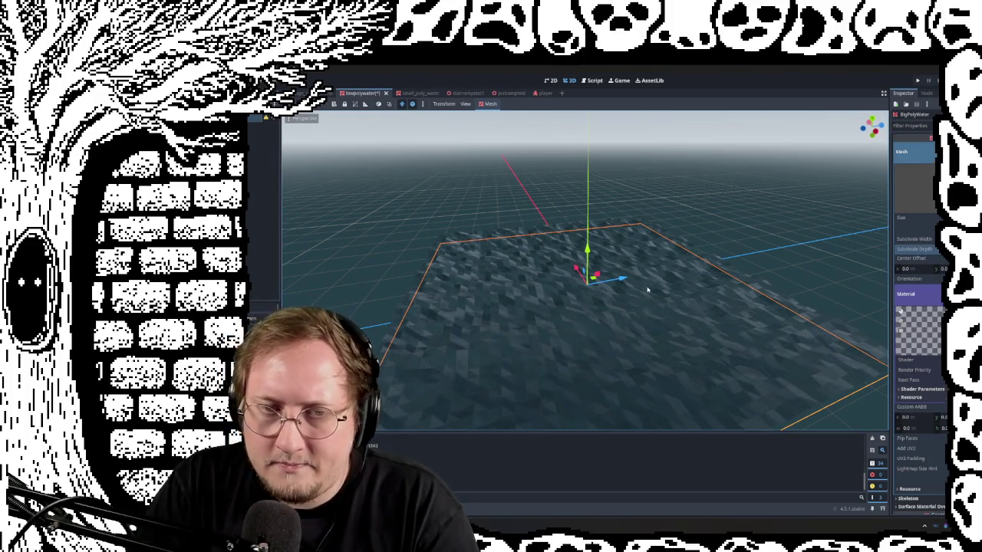
Increase the PlaneMesh Subdivide Depth of the BigPolyWater plane
middle_drag(649, 290, 651, 287)
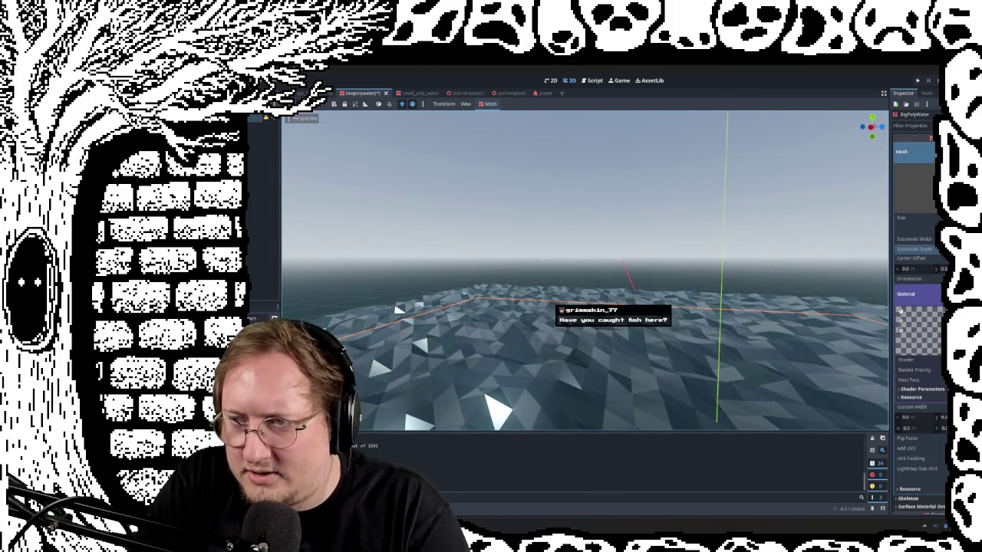
key(Tab)
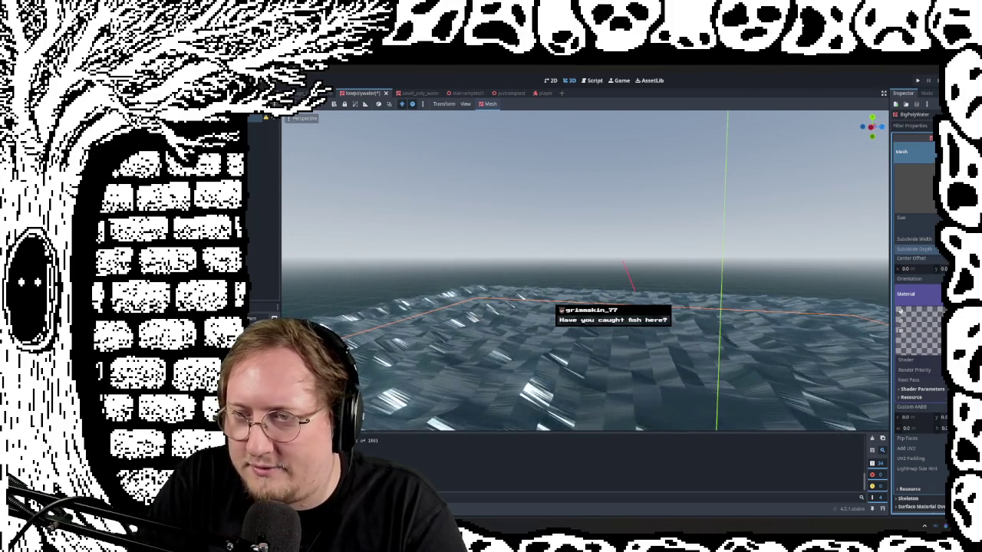
key(Return)
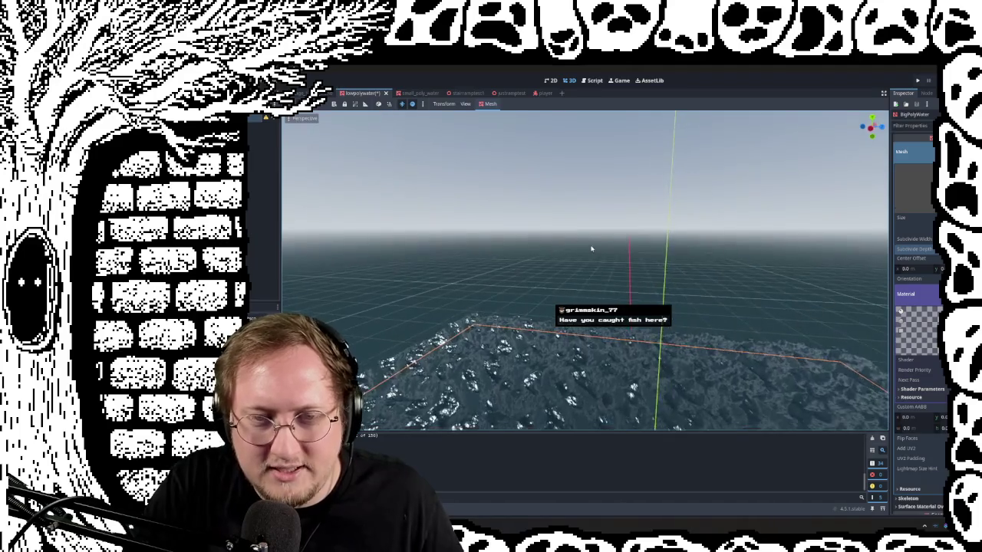
Orbit low over the denser waves to inspect them toward the horizon
mouse_move(586, 238)
middle_down()
mouse_move(534, 427)
mouse_move(753, 222)
middle_up()
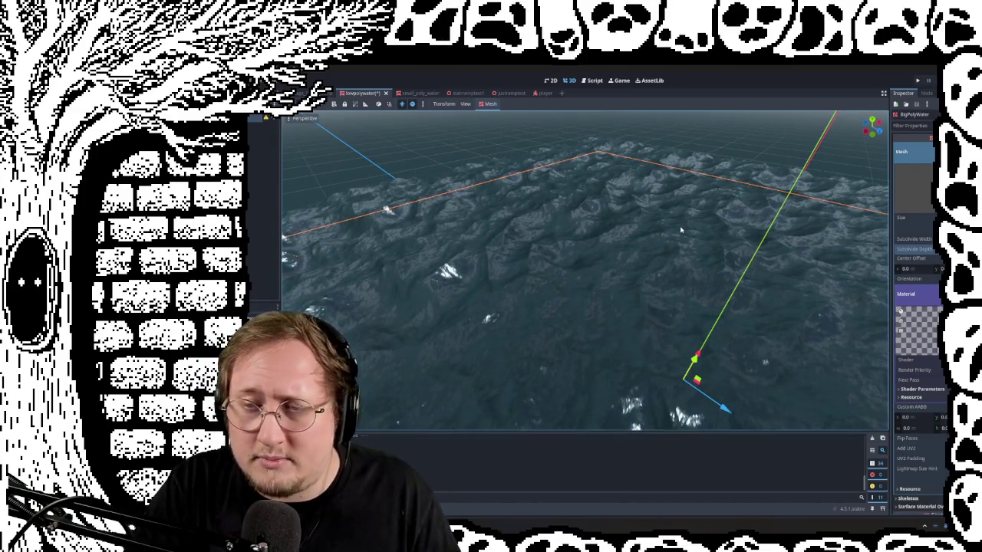
middle_drag(386, 209, 676, 255)
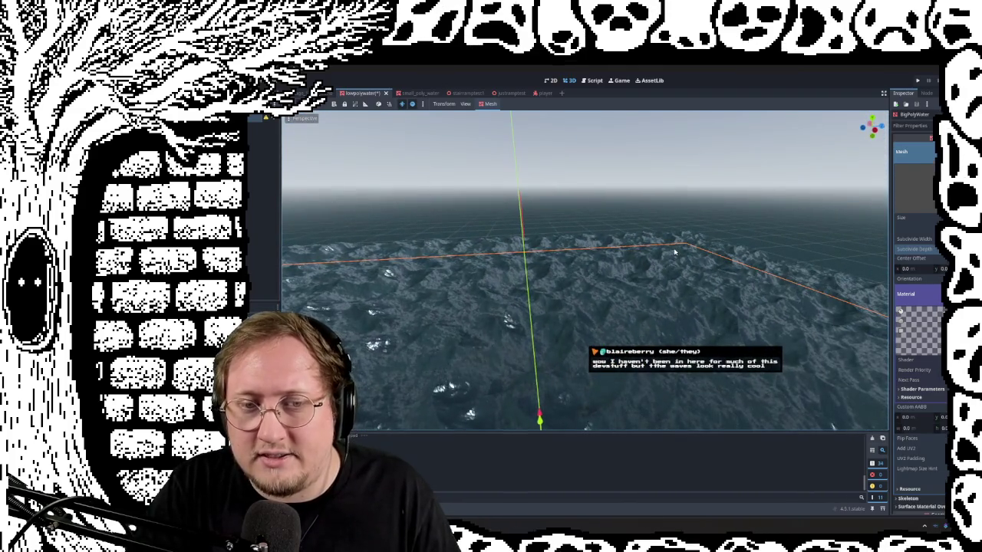
middle_drag(583, 268, 583, 230)
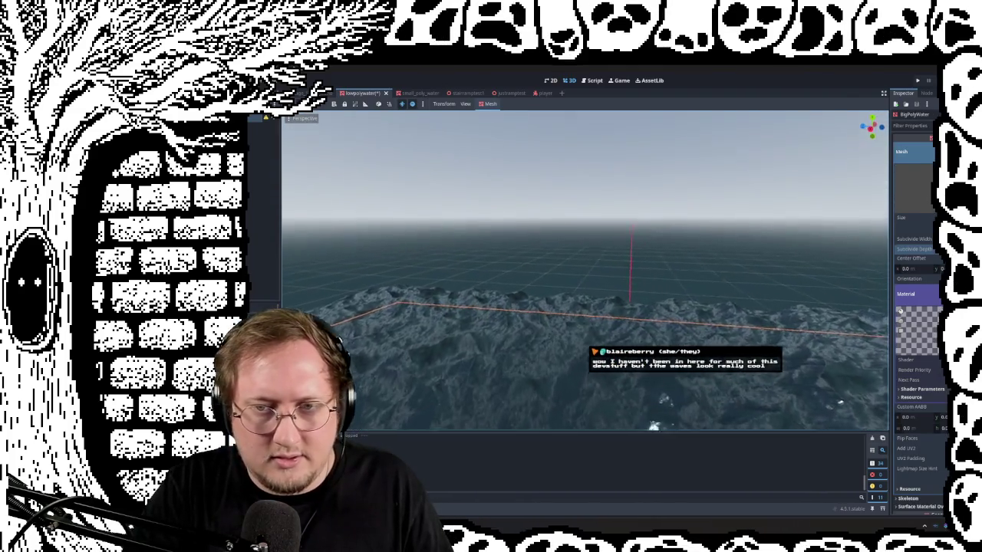
mouse_move(583, 269)
middle_down()
mouse_move(583, 322)
mouse_move(583, 284)
middle_up()
middle_drag(663, 226, 663, 241)
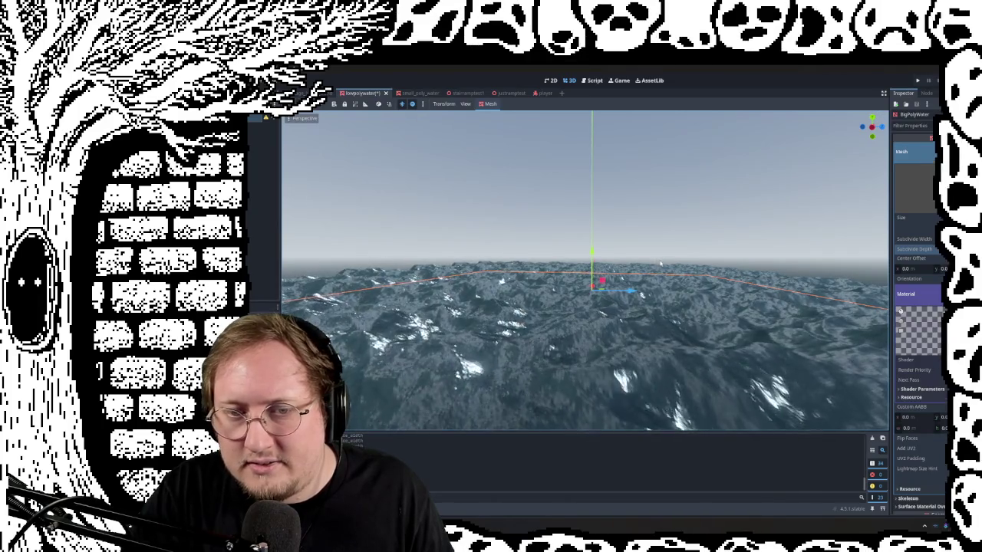
mouse_move(660, 263)
middle_down()
mouse_move(629, 292)
mouse_move(598, 261)
middle_up()
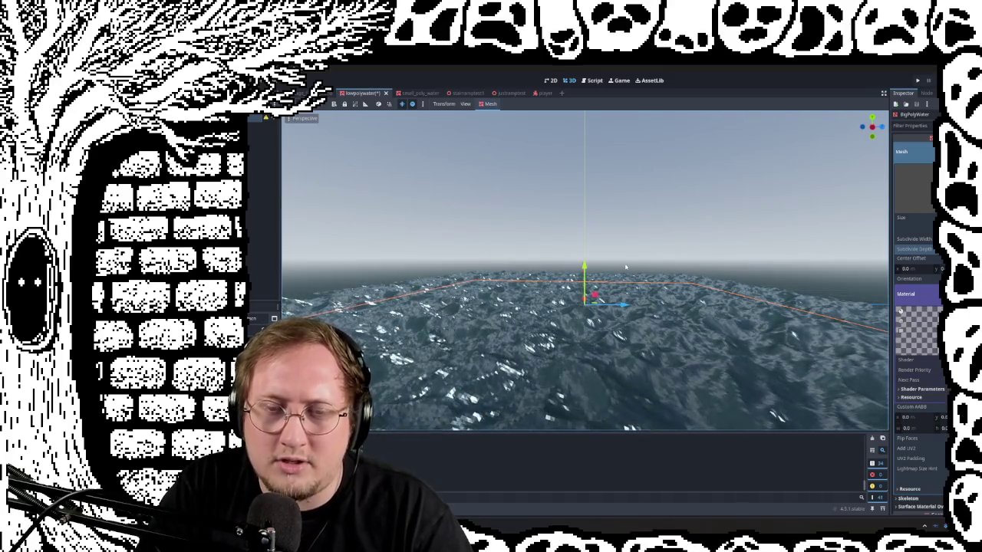
scroll(626, 267, up, 3)
scroll(590, 273, up, 3)
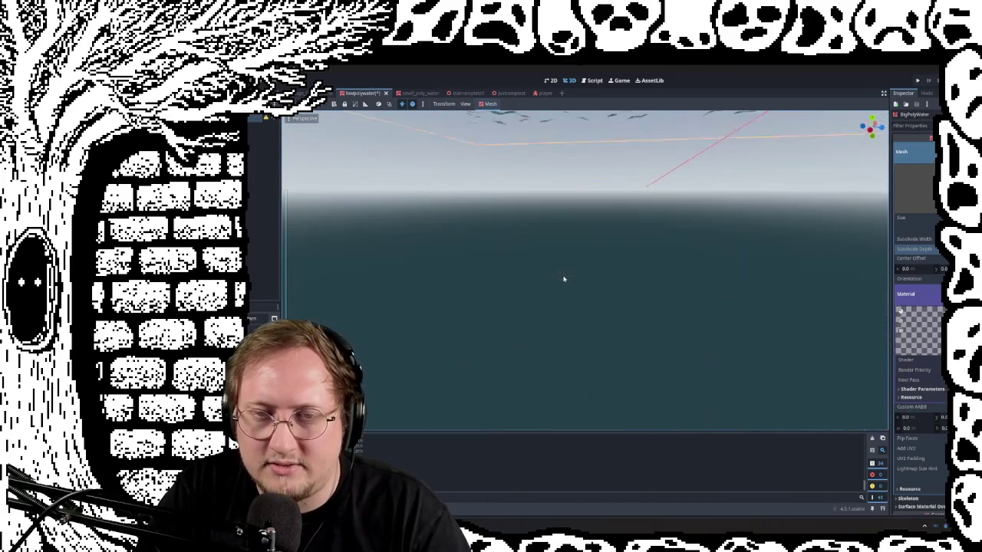
scroll(563, 280, down, 3)
middle_drag(563, 279, 583, 292)
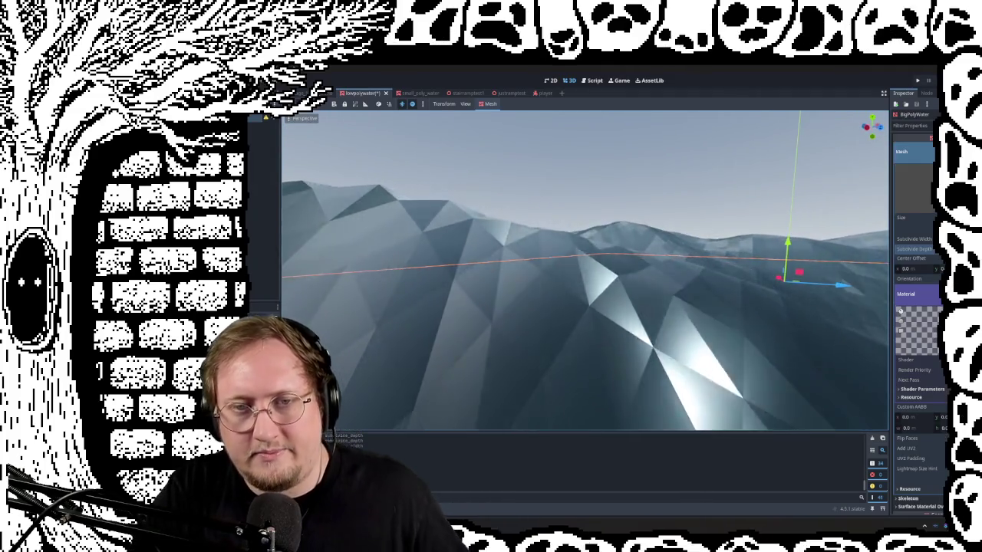
scroll(583, 269, down, 3)
scroll(583, 269, down, 2)
scroll(583, 268, down, 3)
middle_drag(569, 261, 568, 280)
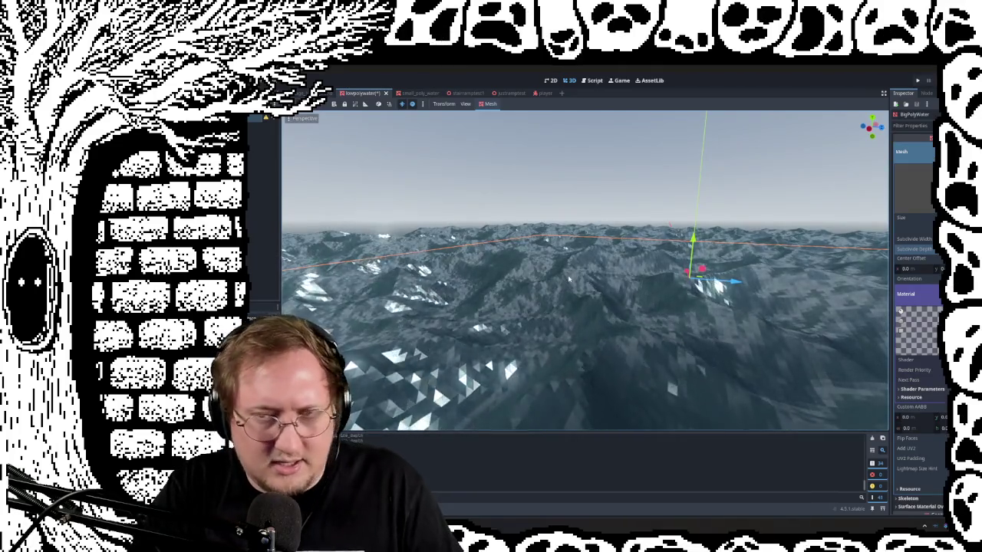
mouse_move(569, 280)
middle_down()
mouse_move(537, 264)
mouse_move(684, 331)
mouse_move(675, 307)
middle_up()
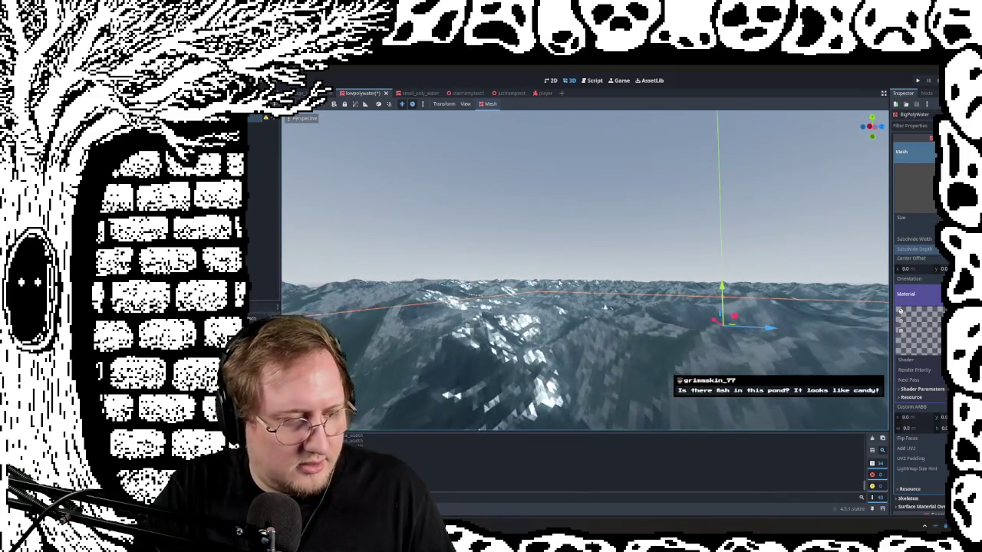
mouse_move(589, 268)
middle_down()
mouse_move(537, 307)
mouse_move(537, 338)
middle_up()
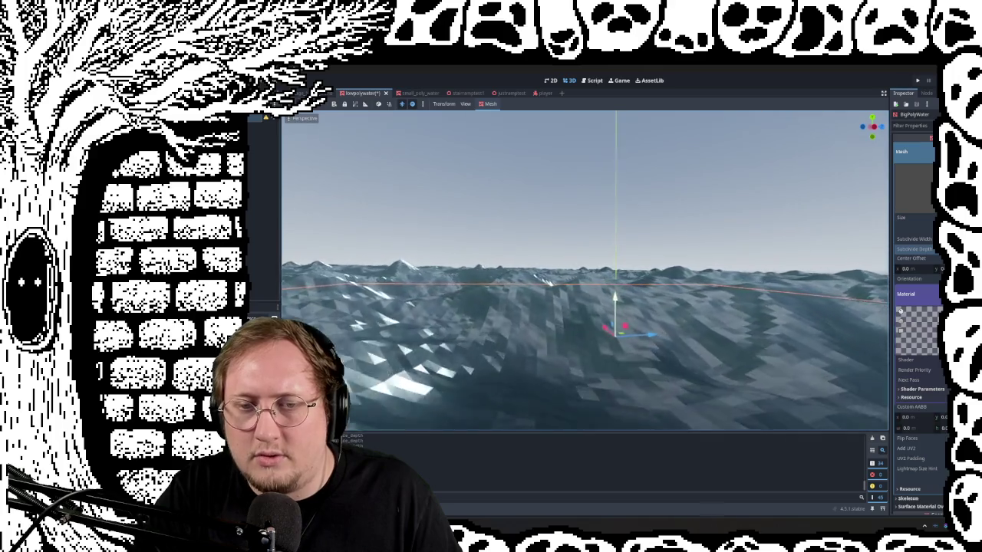
middle_drag(589, 230, 589, 267)
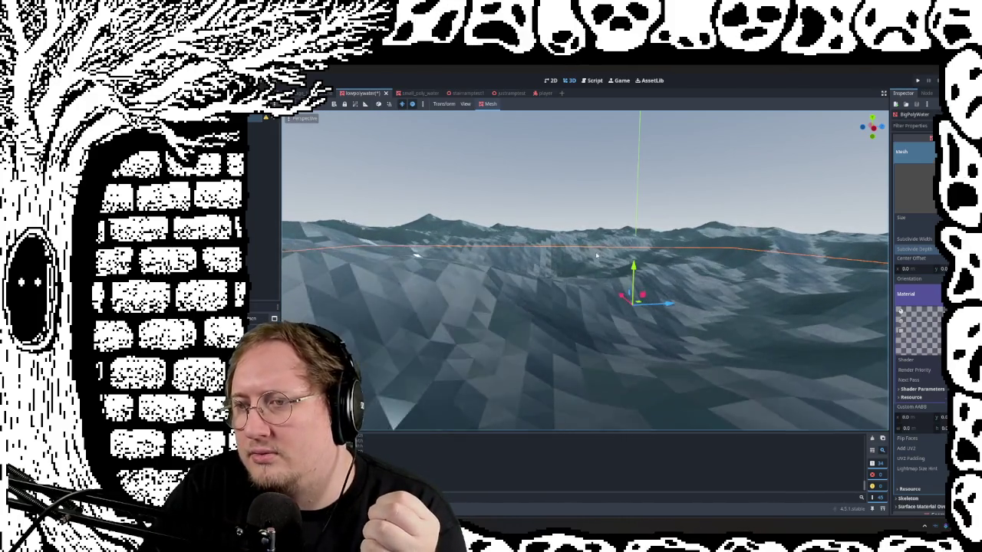
middle_drag(669, 259, 660, 262)
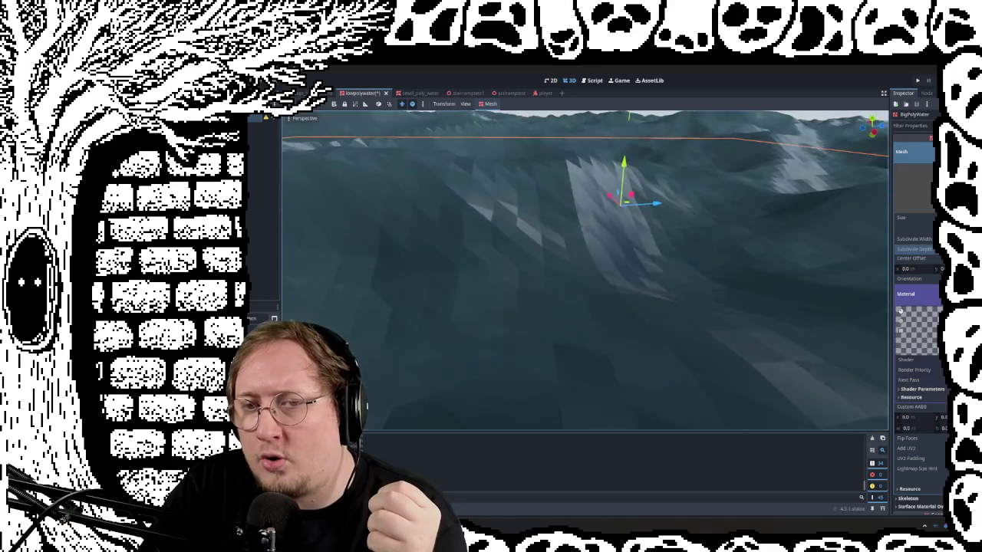
scroll(660, 262, down, 5)
scroll(656, 264, up, 3)
scroll(650, 266, up, 2)
scroll(649, 267, down, 3)
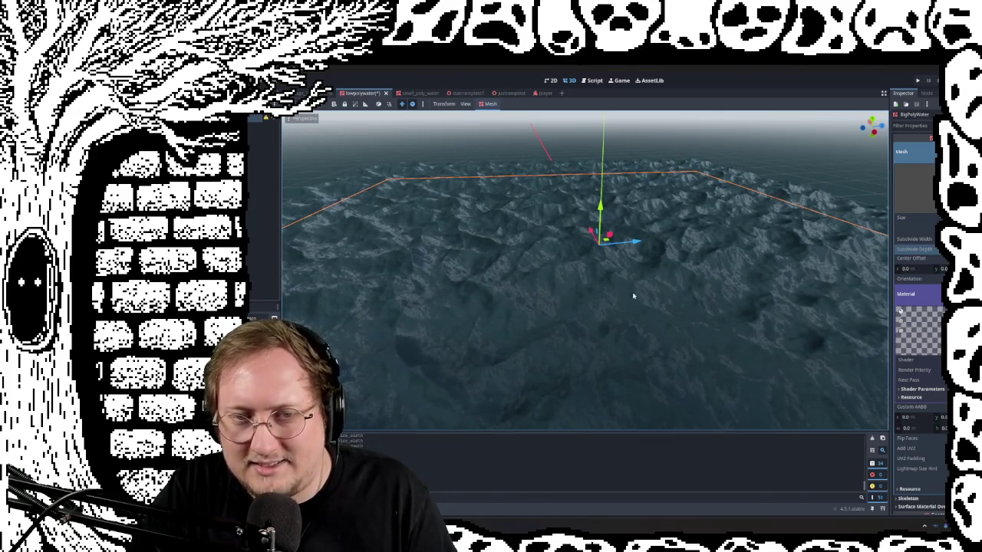
mouse_move(627, 299)
middle_down()
mouse_move(630, 276)
mouse_move(614, 323)
mouse_move(614, 292)
middle_up()
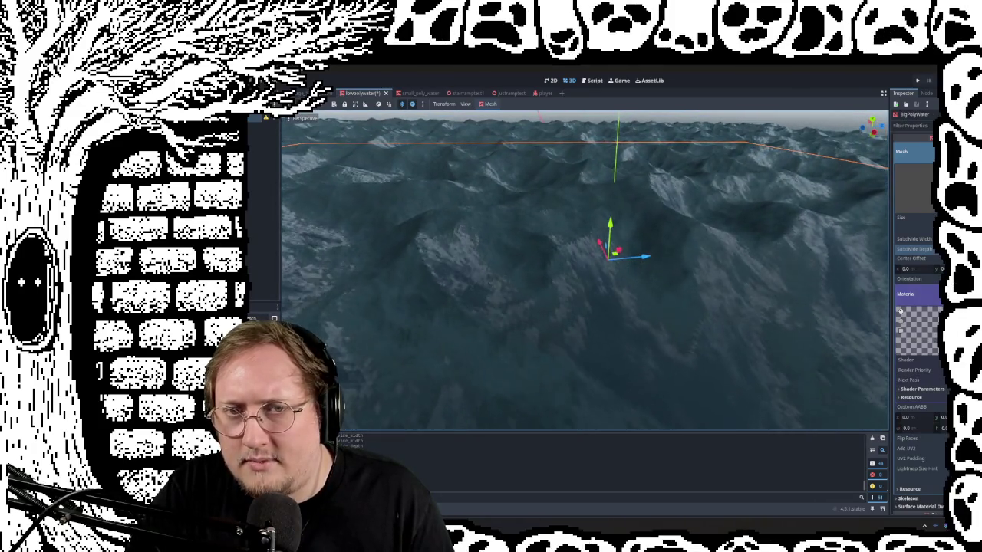
middle_drag(614, 323, 629, 362)
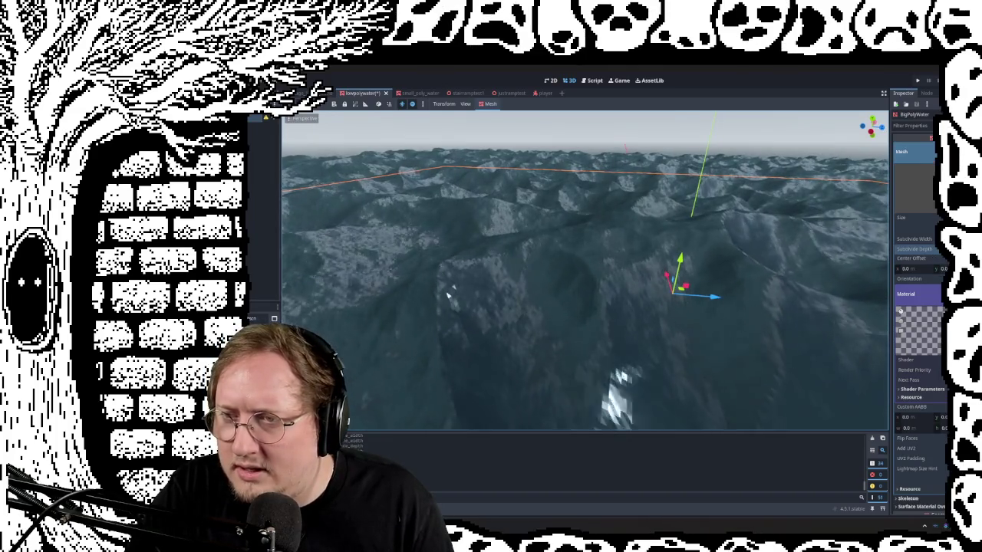
mouse_move(449, 291)
middle_down()
mouse_move(581, 315)
mouse_move(572, 393)
mouse_move(626, 234)
middle_up()
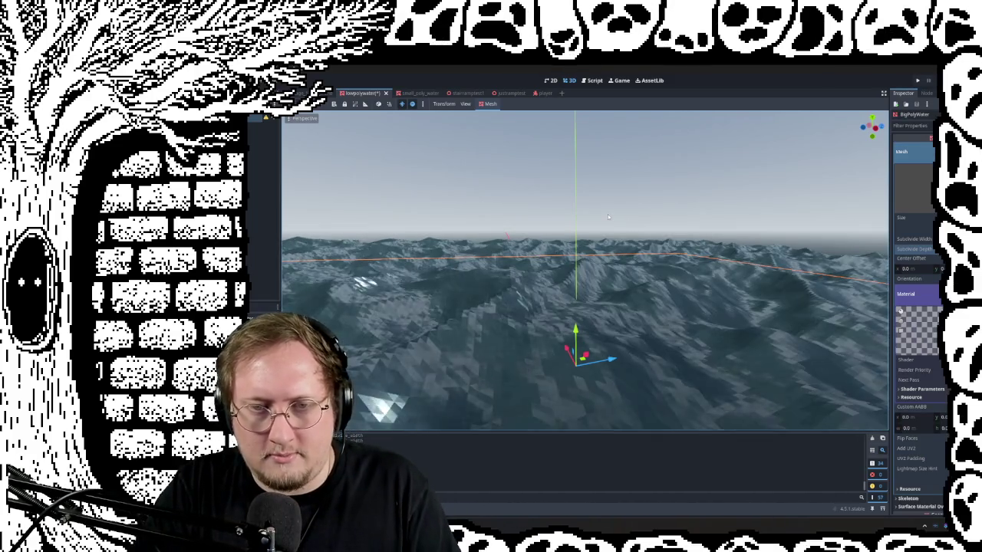
mouse_move(597, 221)
middle_down()
mouse_move(602, 177)
mouse_move(584, 231)
mouse_move(568, 246)
mouse_move(553, 230)
mouse_move(614, 222)
mouse_move(575, 245)
middle_up()
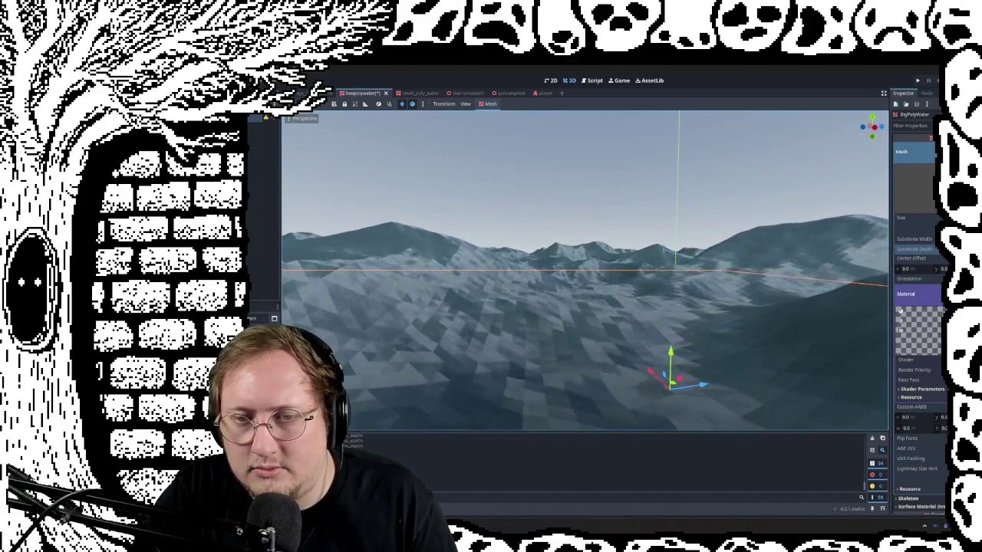
mouse_move(583, 269)
middle_down()
mouse_move(560, 223)
mouse_move(537, 267)
middle_up()
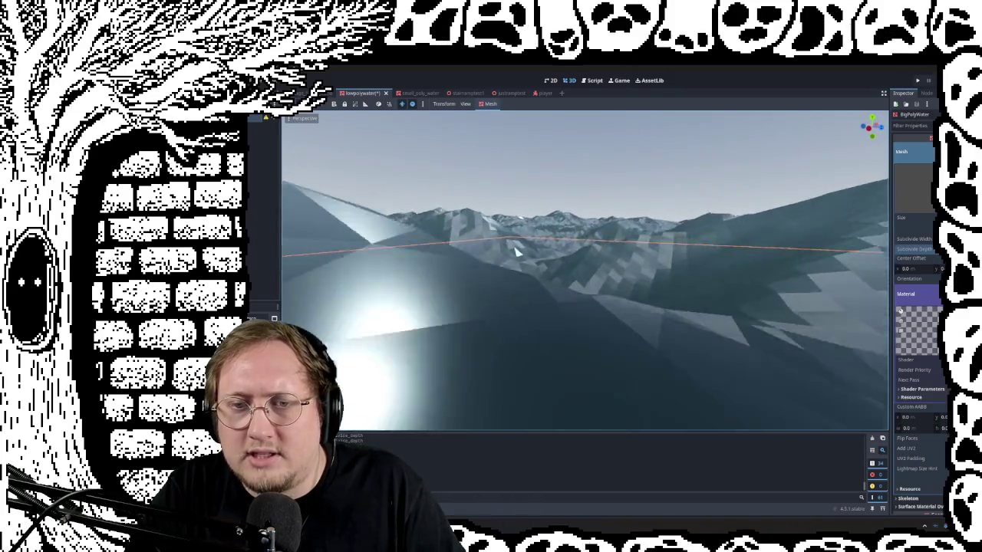
middle_drag(583, 307, 583, 345)
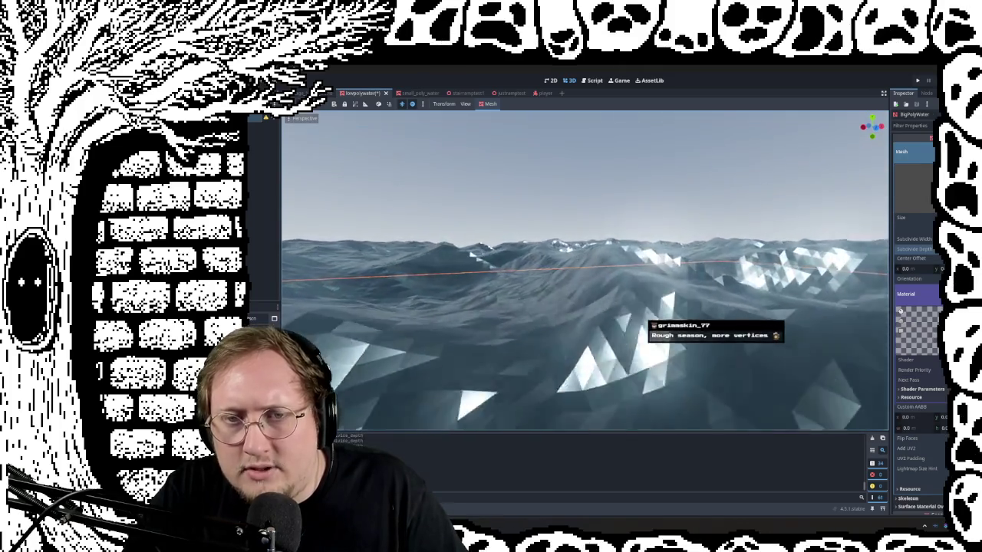
mouse_move(583, 307)
middle_down()
mouse_move(583, 327)
mouse_move(568, 307)
mouse_move(553, 311)
mouse_move(560, 296)
middle_up()
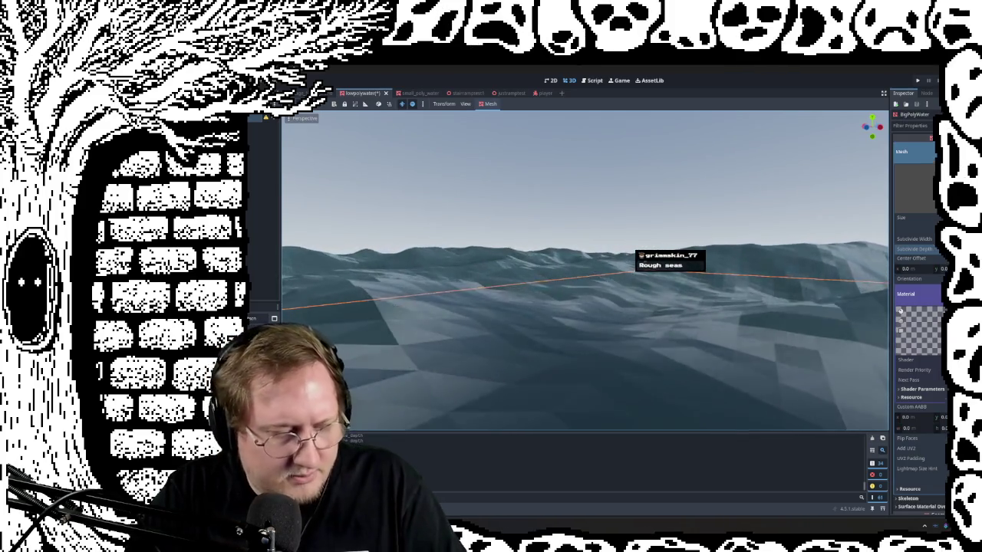
middle_drag(583, 307, 649, 296)
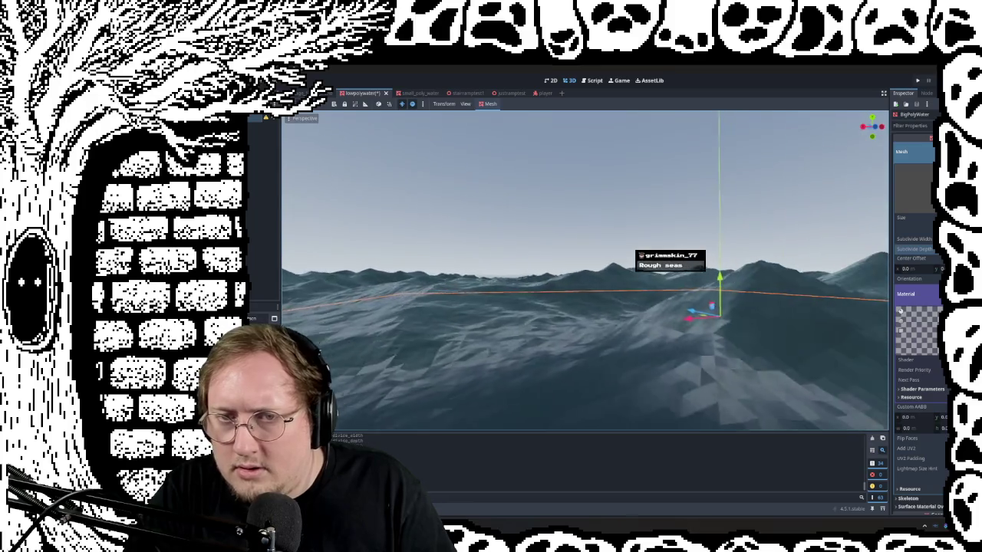
mouse_move(584, 307)
middle_down()
mouse_move(537, 330)
mouse_move(527, 277)
middle_up()
mouse_move(627, 246)
middle_down()
mouse_move(602, 219)
mouse_move(602, 244)
middle_up()
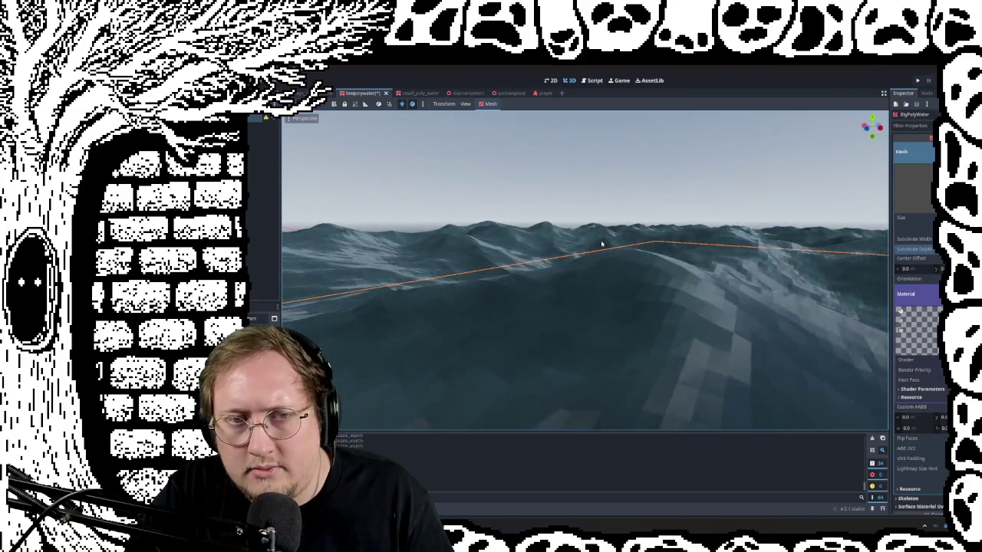
mouse_move(602, 244)
middle_down()
mouse_move(602, 215)
mouse_move(602, 244)
middle_up()
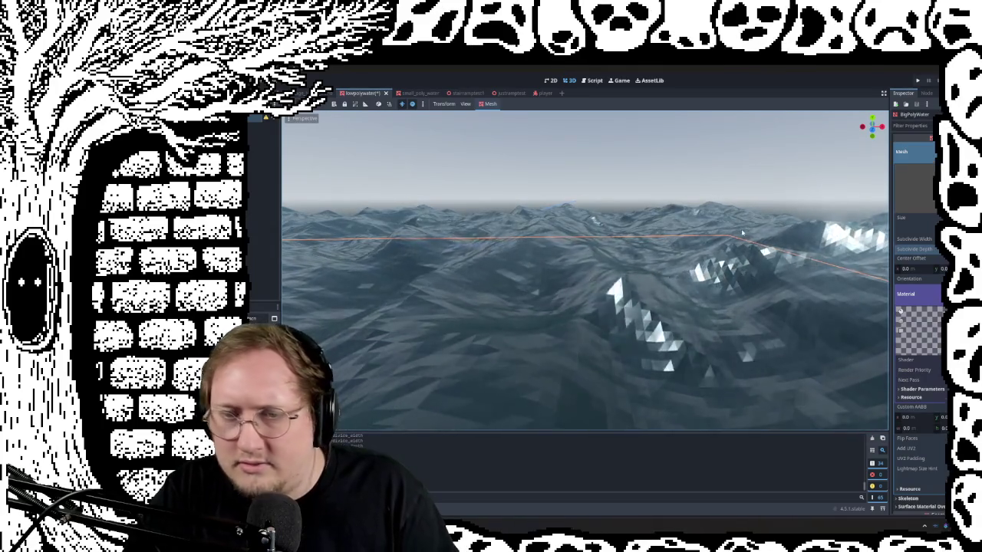
mouse_move(602, 244)
middle_down()
mouse_move(602, 264)
mouse_move(736, 264)
mouse_move(672, 253)
middle_up()
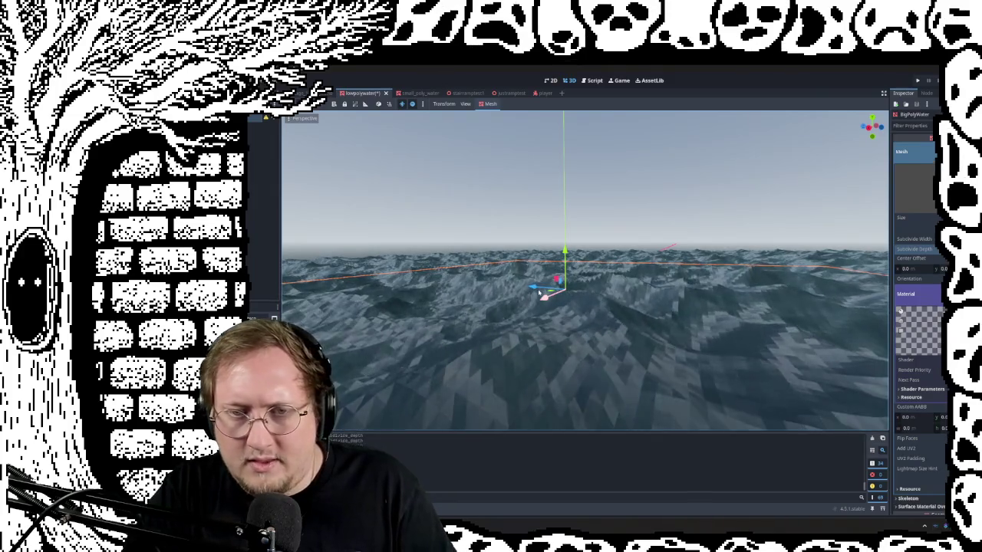
middle_drag(560, 335, 521, 335)
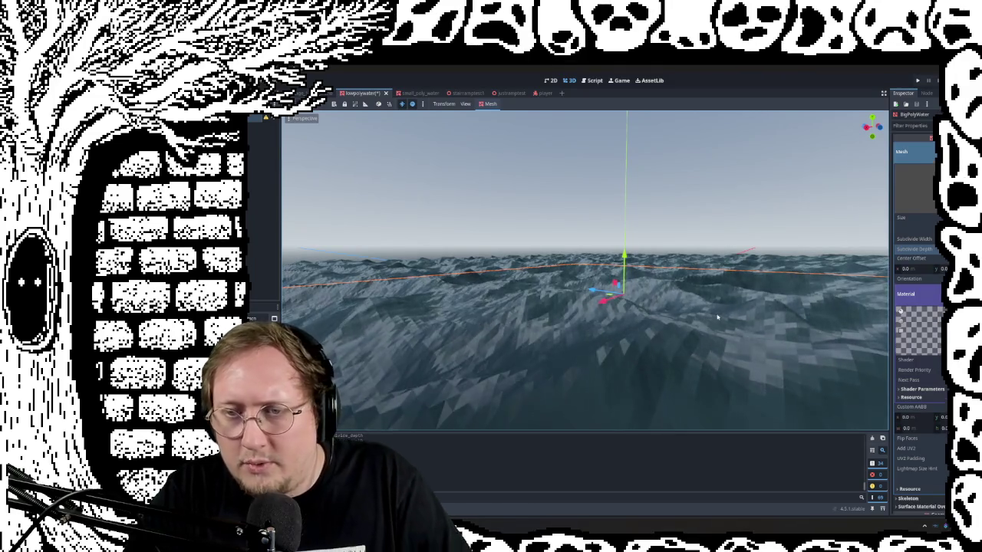
middle_drag(688, 347, 671, 339)
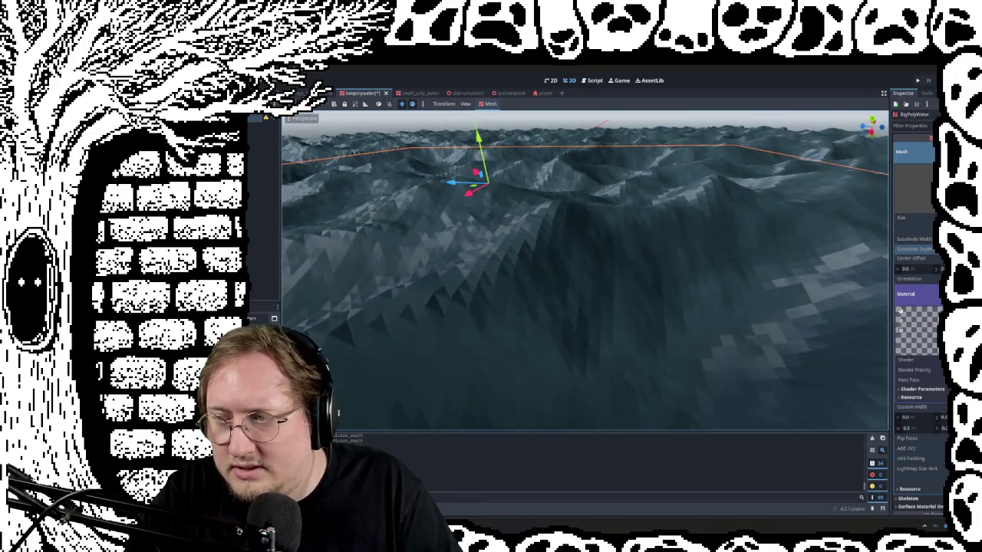
key(f)
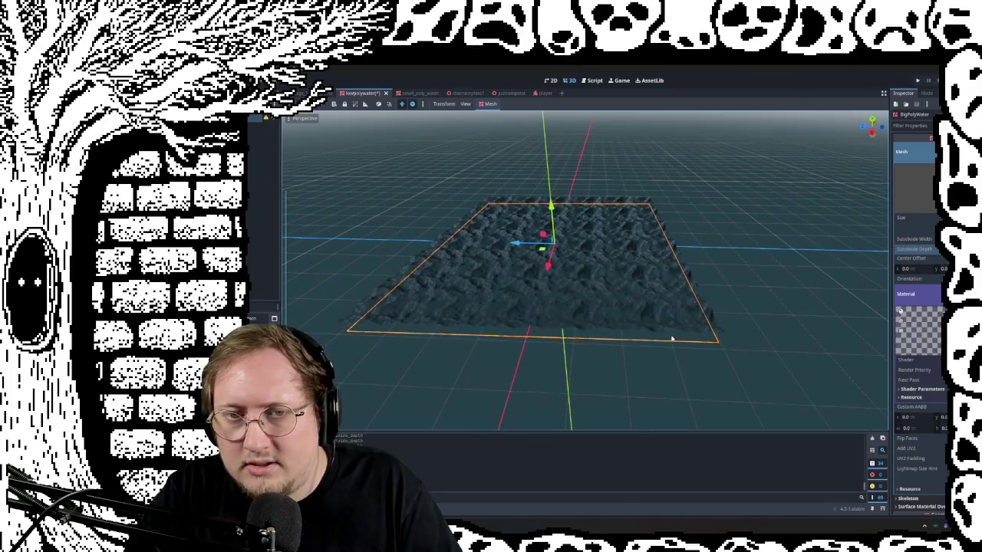
scroll(671, 339, up, 4)
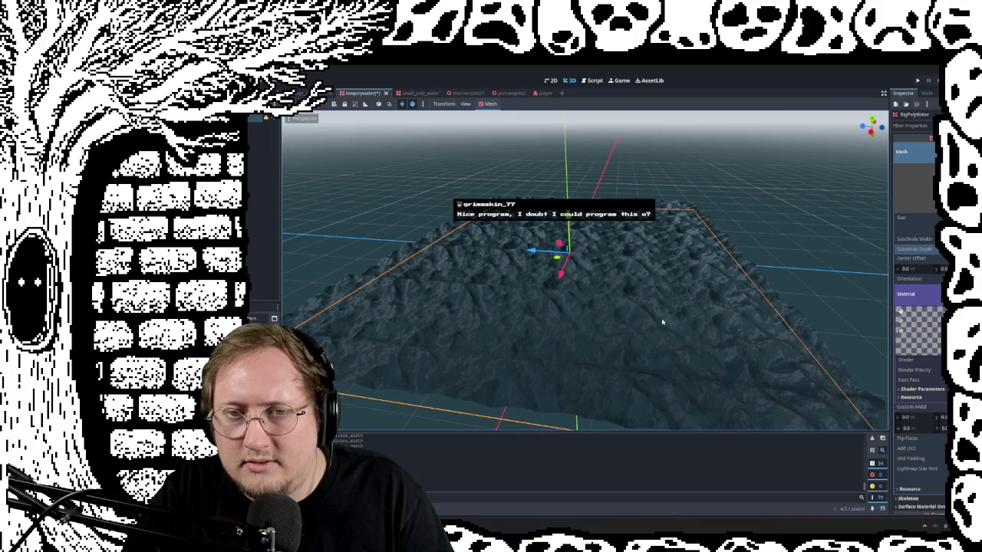
right_drag(662, 323, 662, 323)
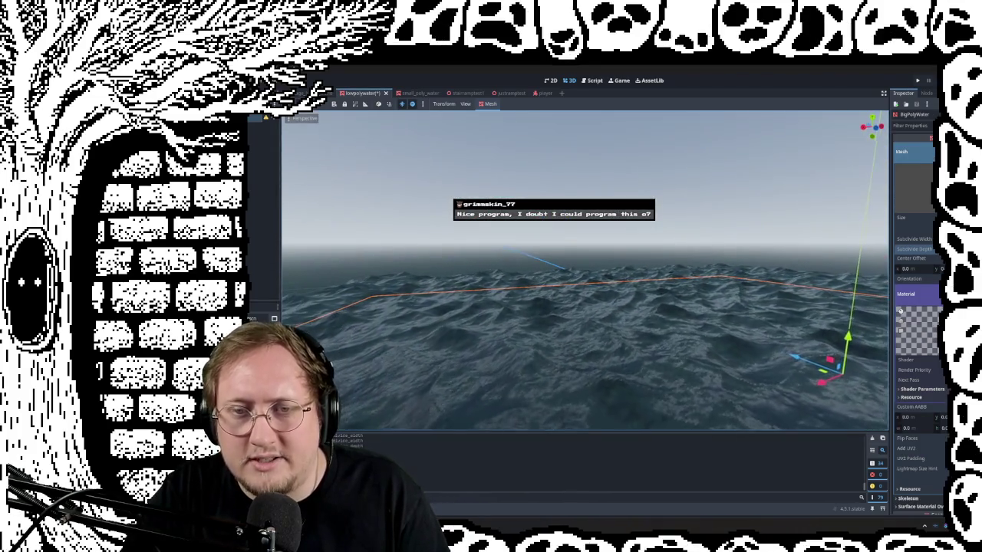
right_drag(662, 322, 662, 322)
right_drag(603, 294, 551, 300)
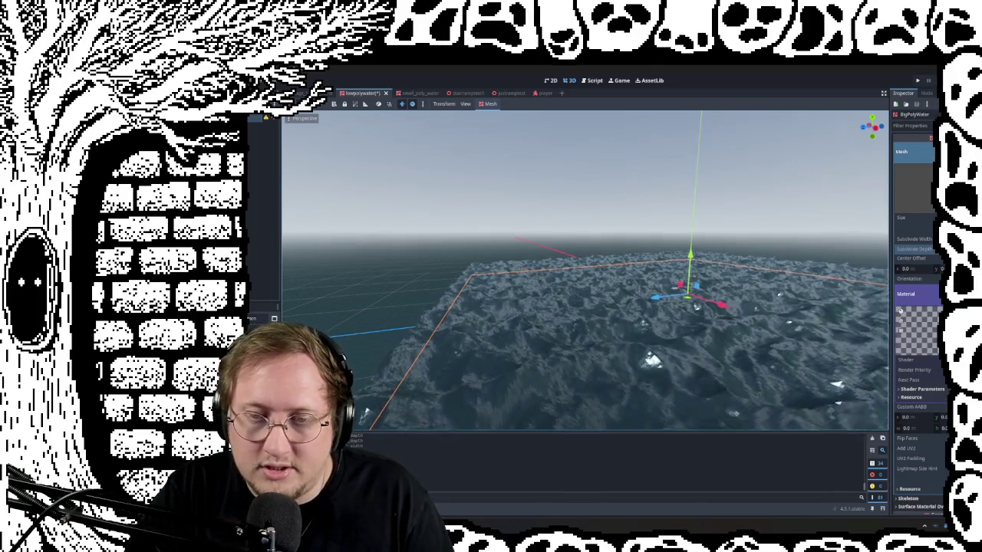
right_drag(577, 308, 577, 308)
Frame the water plane, enlarge the water mesh, then revert it to its original size
key(f)
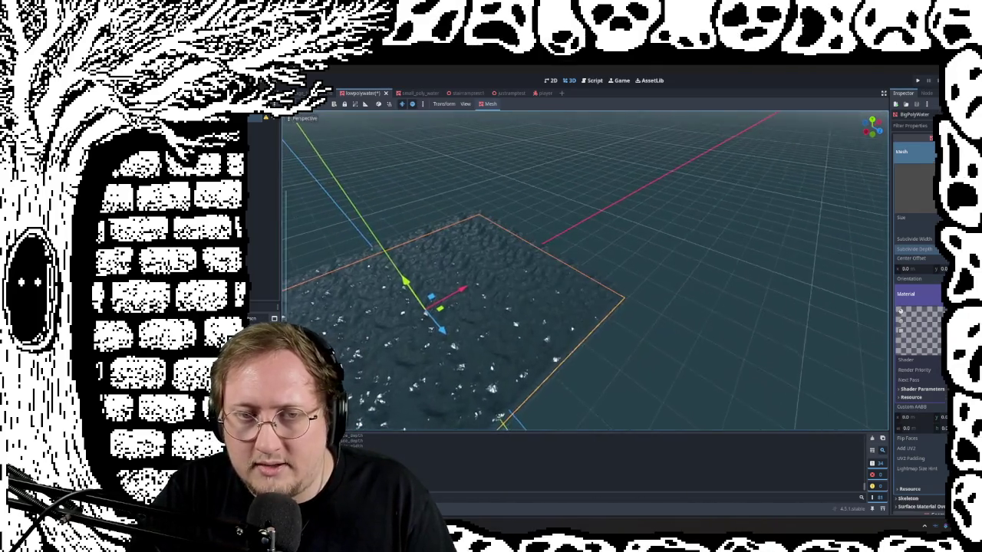
mouse_move(577, 309)
middle_down()
mouse_move(577, 323)
mouse_move(583, 292)
mouse_move(607, 302)
middle_up()
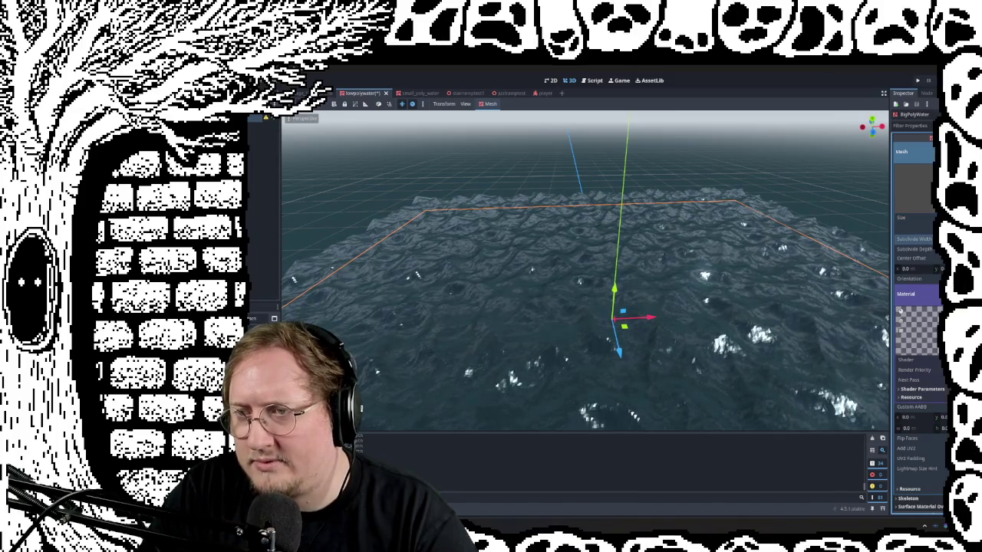
key(Return)
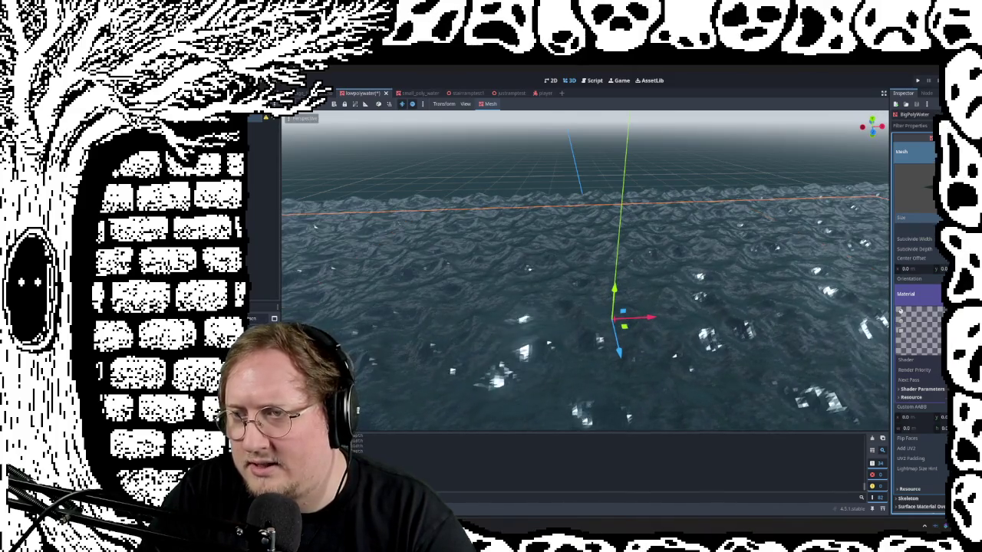
key(ctrl+z)
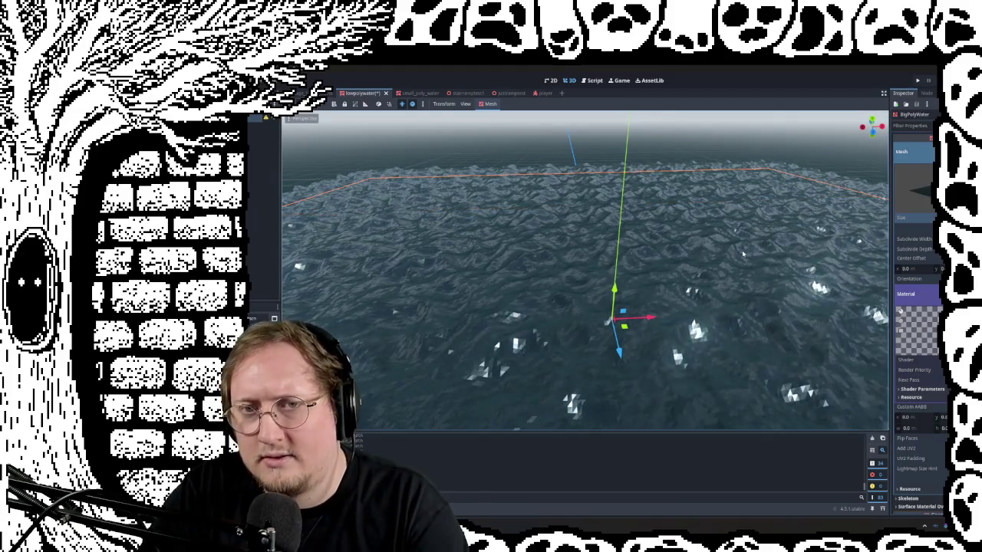
Look over the reverted water from several angles, then return to the previous scene
middle_drag(742, 255, 420, 409)
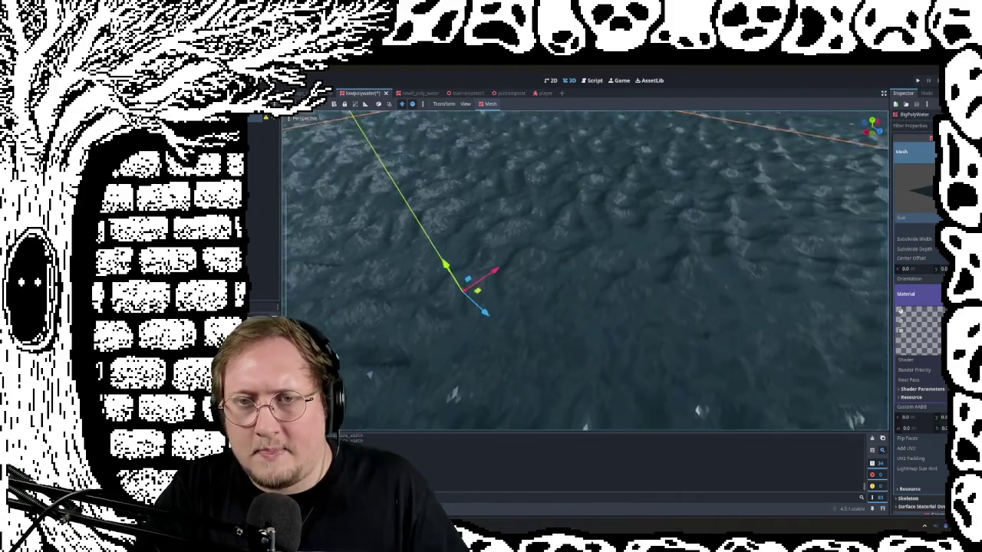
middle_drag(844, 258, 882, 283)
right_drag(585, 268, 584, 269)
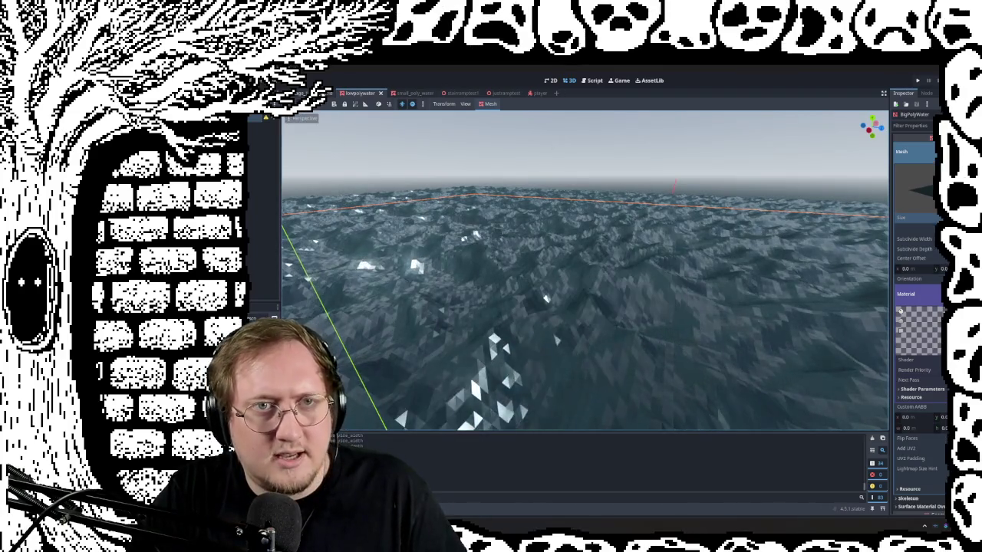
key(ctrl+shift+Tab)
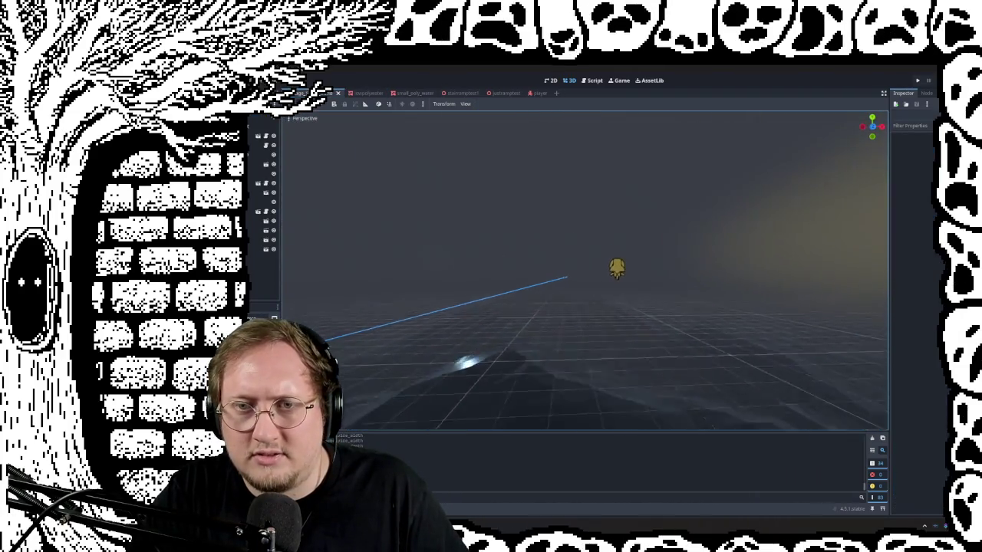
Orbit around the dark foggy level toward the lamp post and sun light
right_drag(585, 269, 585, 269)
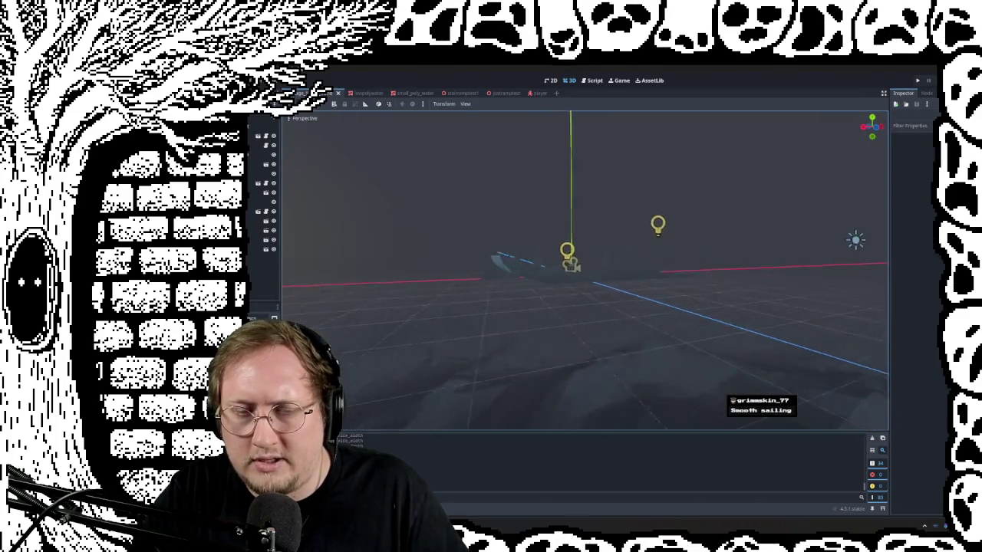
right_drag(584, 269, 585, 269)
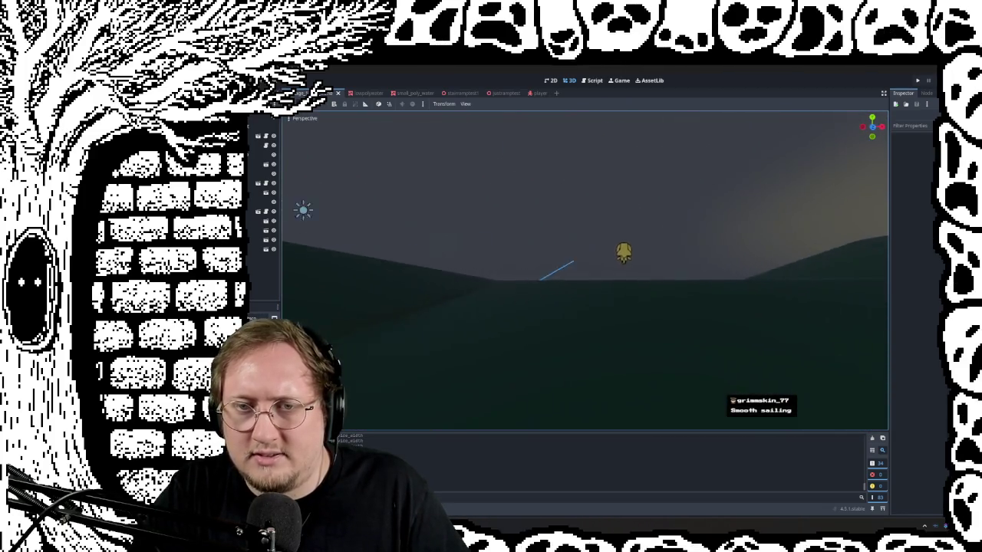
right_drag(585, 268, 585, 268)
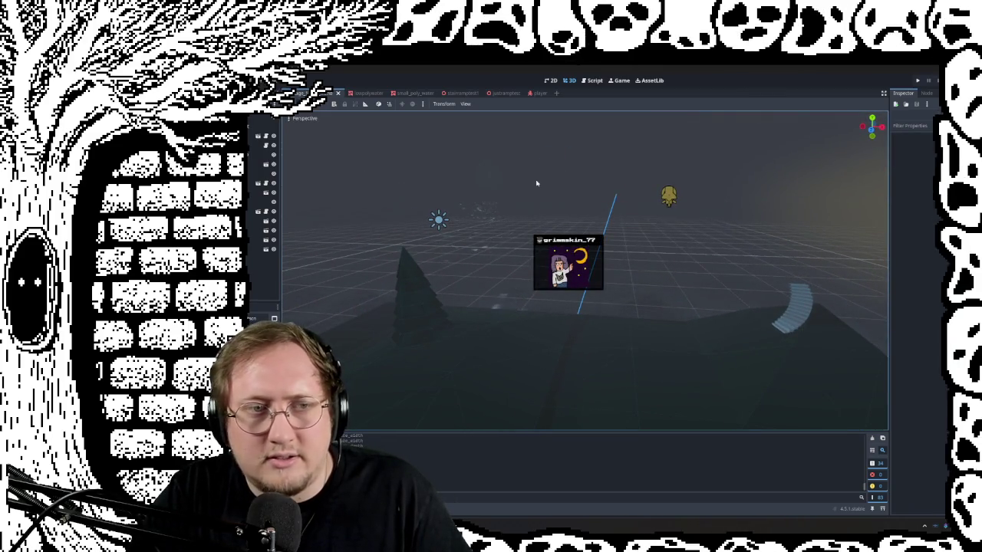
Select the WorldEnvironment and disable Volumetric Fog in its settings
click(261, 126)
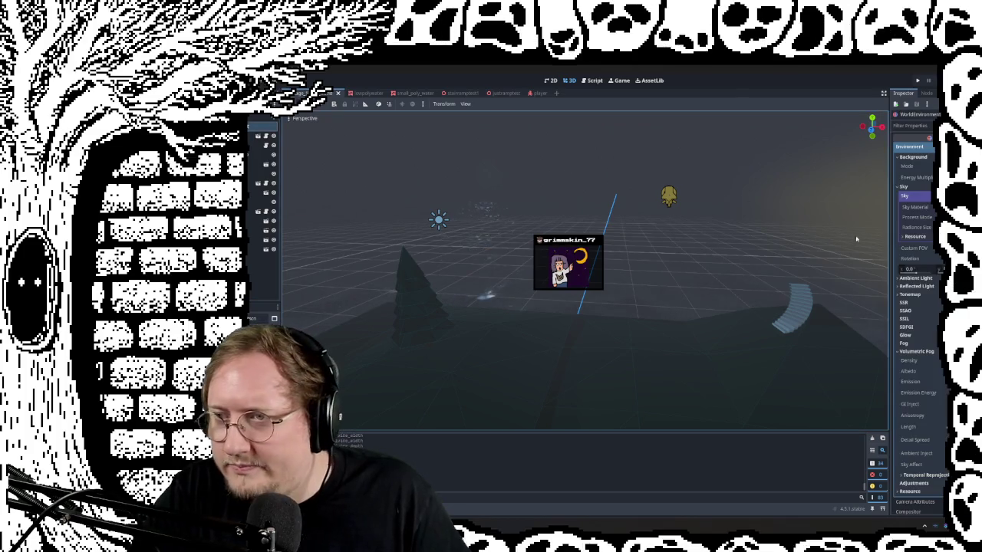
click(917, 351)
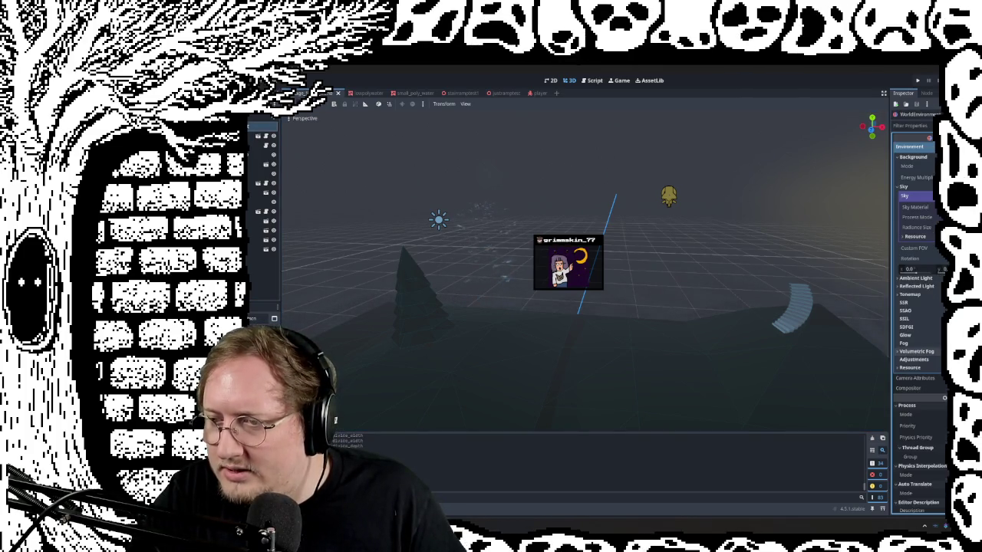
click(917, 352)
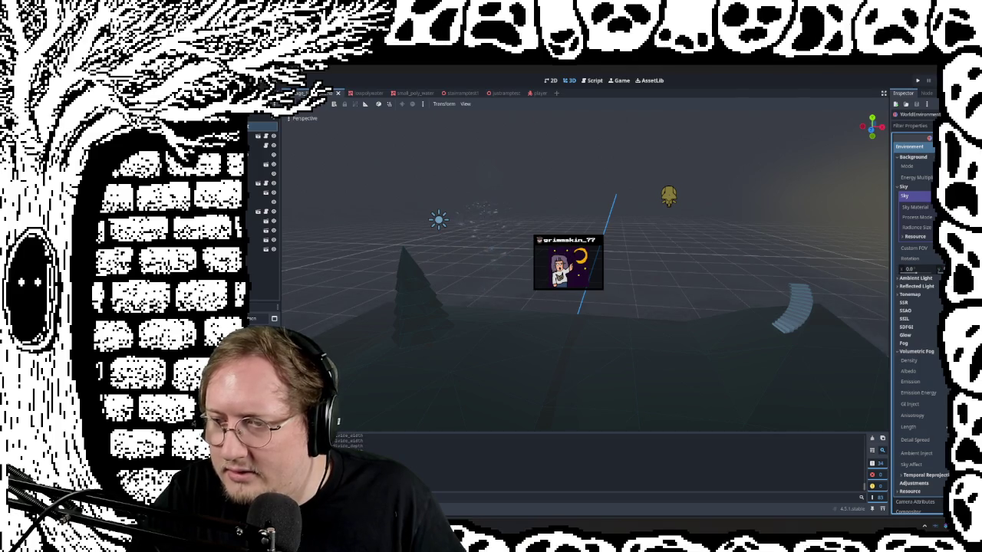
click(900, 352)
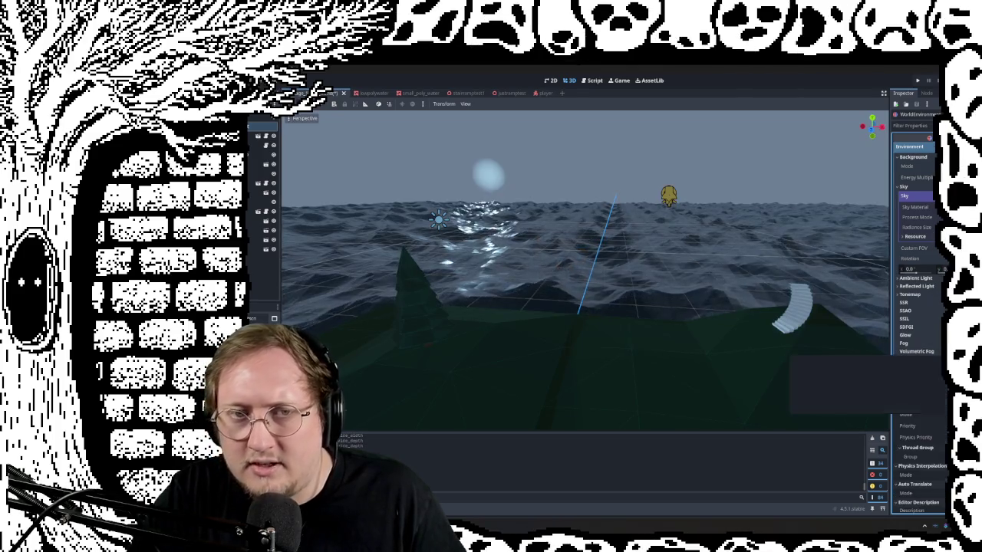
Fly down over the revealed ocean waves toward the player capsule
mouse_move(836, 353)
right_down()
mouse_move(882, 330)
mouse_move(691, 314)
mouse_move(660, 291)
mouse_move(629, 307)
right_up()
key(w)
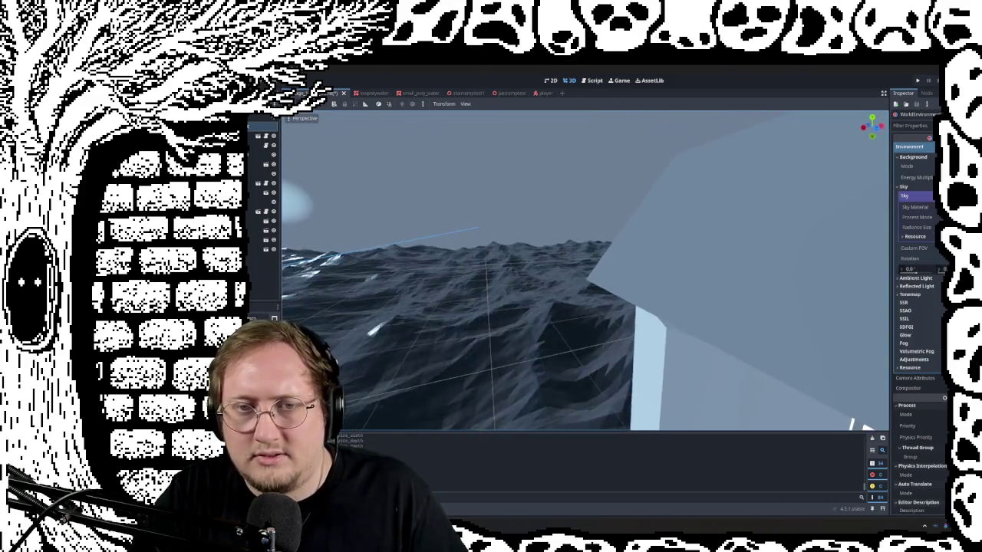
mouse_move(637, 307)
right_down()
mouse_move(676, 306)
mouse_move(629, 360)
mouse_move(637, 261)
mouse_move(653, 299)
mouse_move(644, 273)
mouse_move(640, 292)
mouse_move(641, 261)
right_up()
right_drag(565, 337, 565, 337)
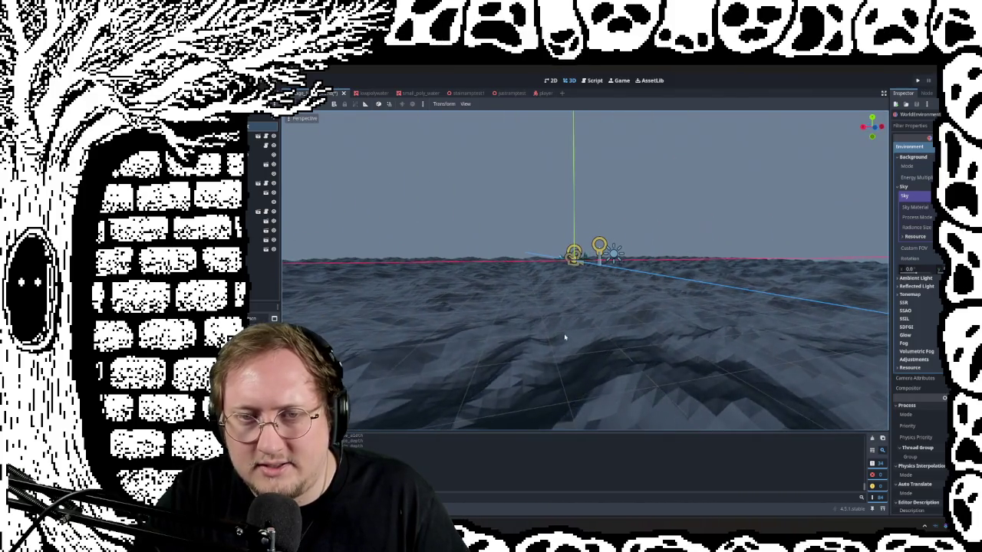
right_drag(565, 336, 565, 337)
Select the polyocean water mesh and zoom and tilt the view over it
click(572, 274)
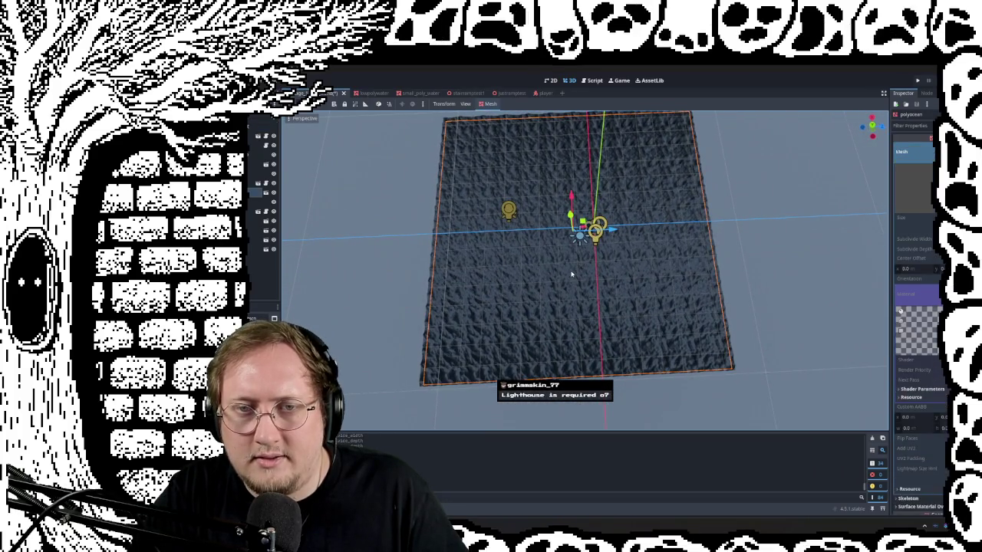
middle_drag(609, 241, 625, 230)
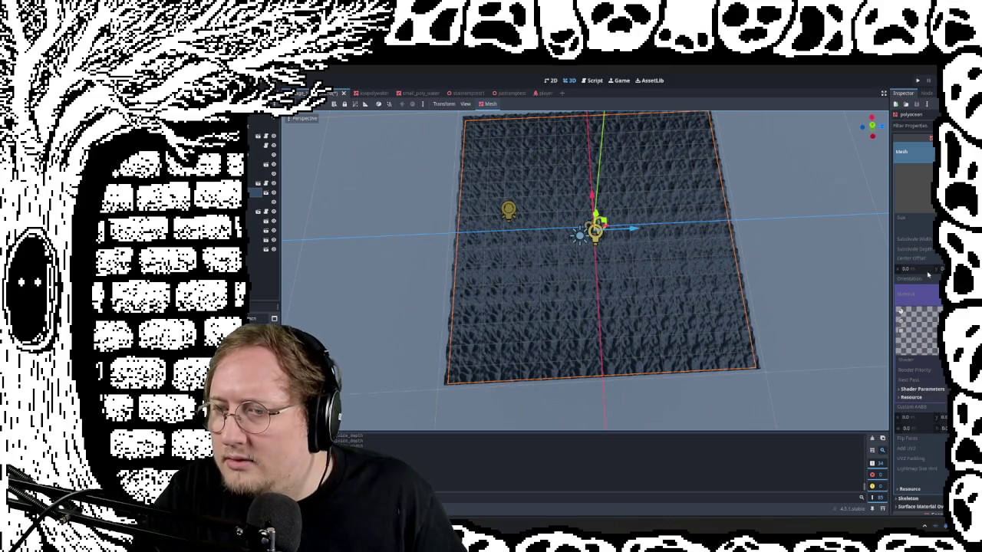
scroll(921, 307, down, 5)
scroll(908, 451, down, 1)
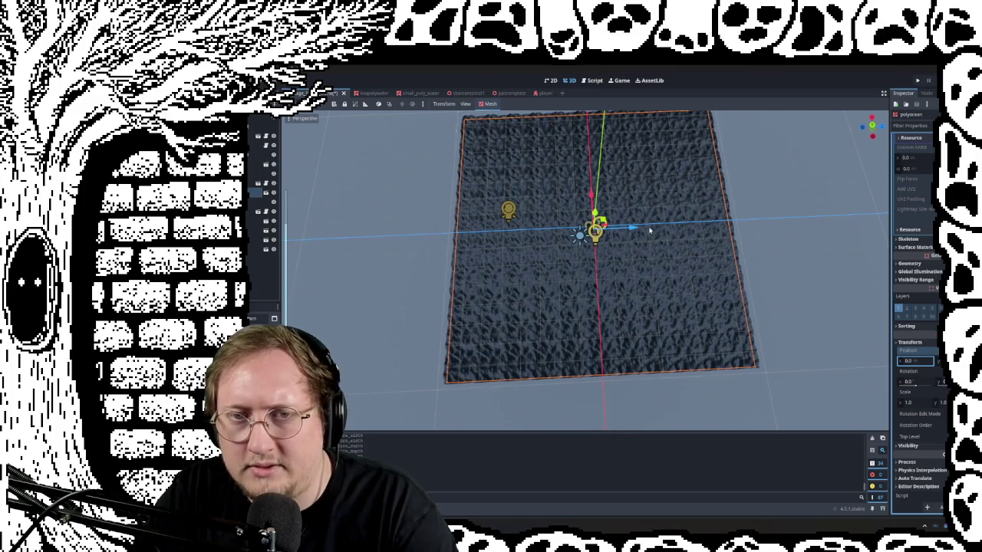
middle_drag(843, 153, 841, 157)
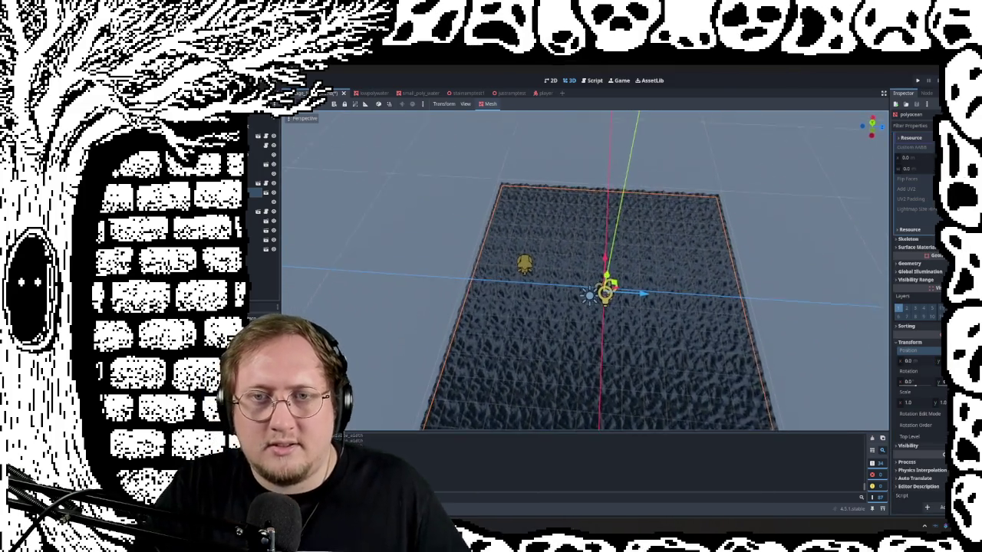
scroll(599, 253, up, 1)
scroll(598, 253, up, 1)
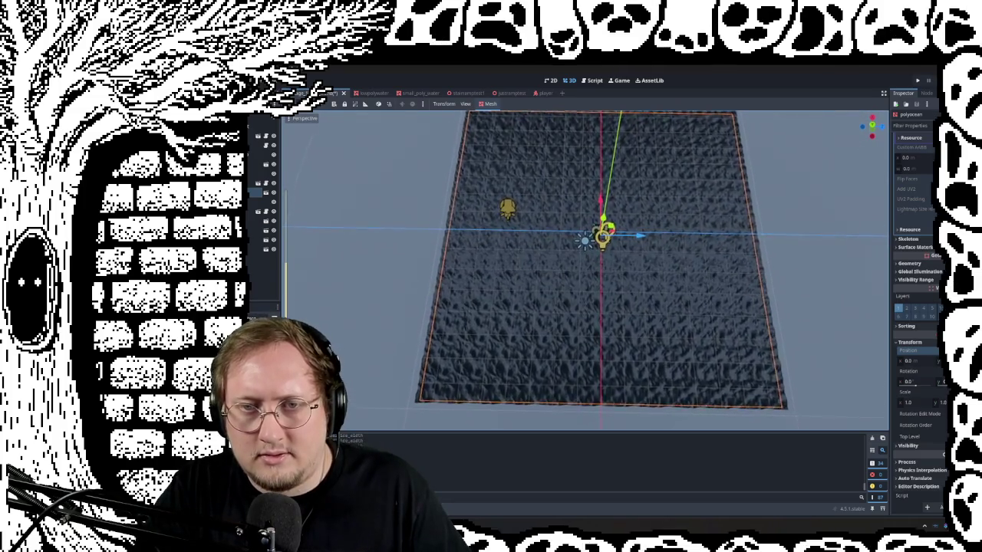
scroll(598, 254, up, 2)
scroll(599, 254, up, 2)
Orbit over the ocean toward the tree, sun and player near the horizon
middle_drag(583, 268, 614, 231)
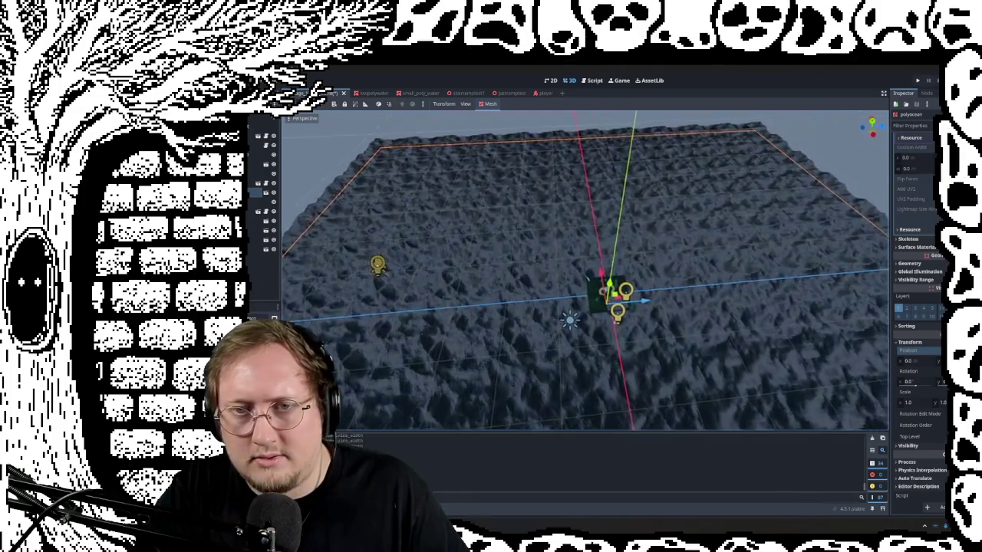
scroll(599, 261, up, 3)
mouse_move(583, 269)
middle_down()
mouse_move(583, 192)
mouse_move(614, 184)
middle_up()
mouse_move(583, 269)
middle_down()
mouse_move(537, 253)
mouse_move(583, 230)
mouse_move(552, 260)
mouse_move(599, 254)
mouse_move(568, 261)
mouse_move(583, 253)
middle_up()
middle_drag(367, 207, 429, 215)
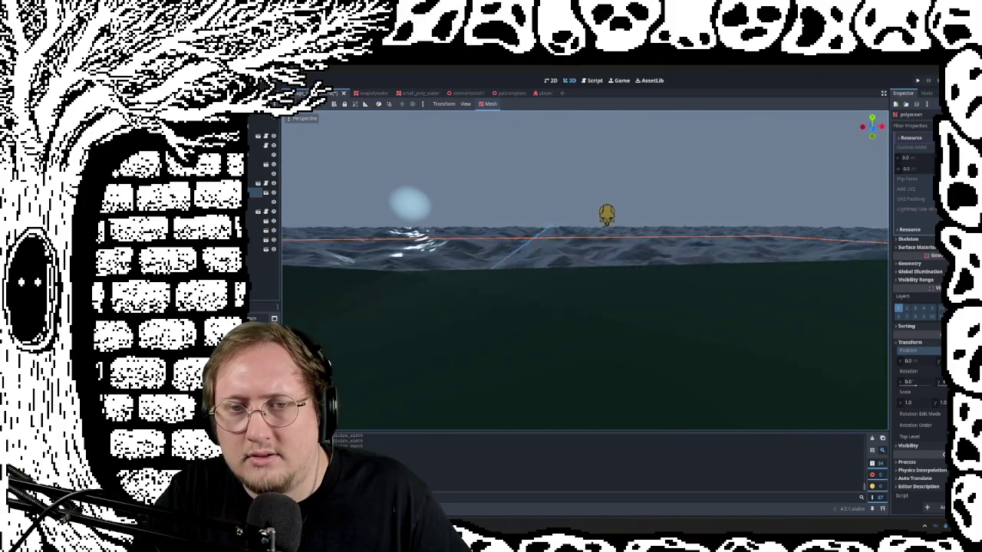
mouse_move(583, 253)
middle_down()
mouse_move(599, 276)
mouse_move(568, 284)
mouse_move(599, 260)
mouse_move(583, 307)
middle_up()
scroll(583, 269, down, 3)
scroll(583, 269, down, 2)
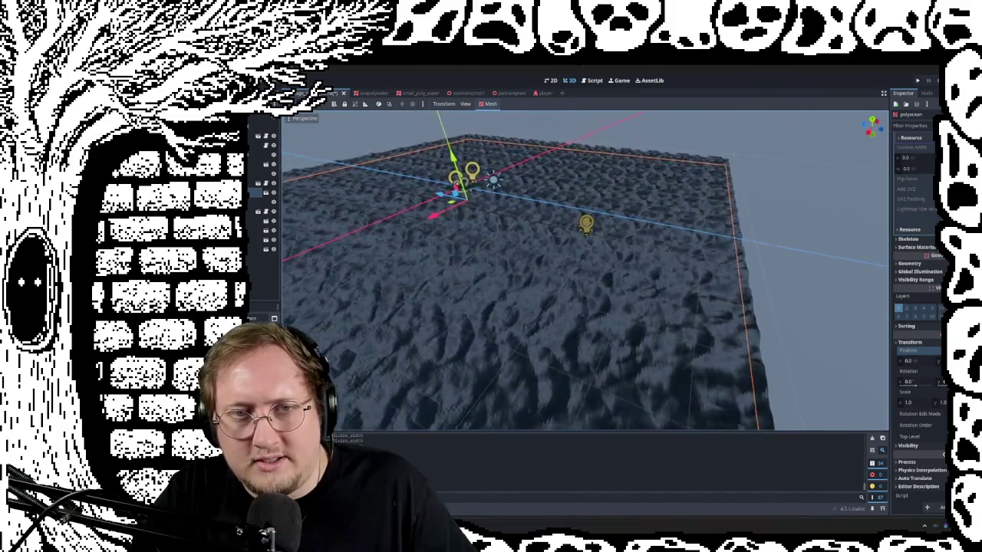
Lower the view over the water, deselect the mesh, and fly low toward the island
middle_drag(583, 268, 568, 272)
mouse_move(583, 269)
middle_down()
mouse_move(583, 238)
mouse_move(583, 315)
middle_up()
scroll(583, 269, down, 2)
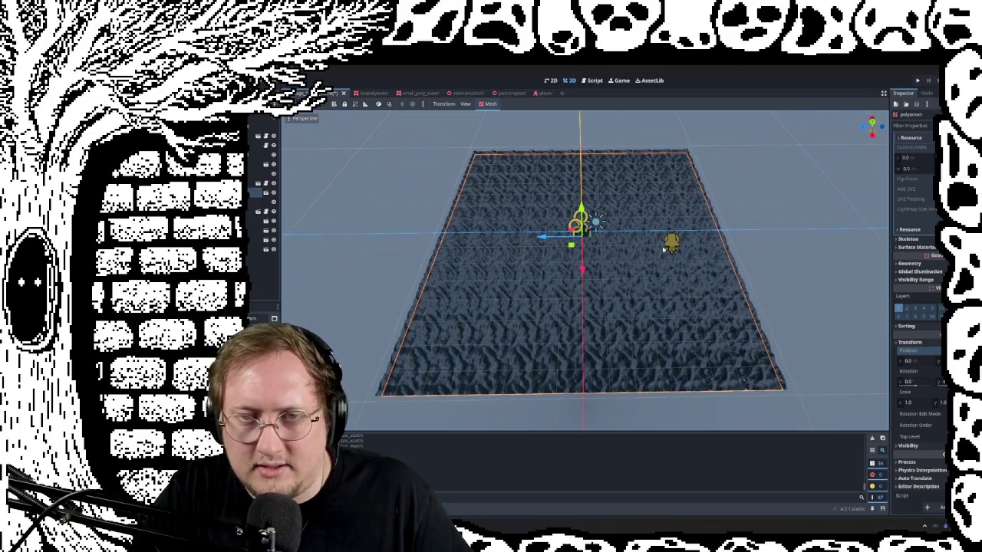
mouse_move(623, 254)
middle_down()
mouse_move(584, 246)
mouse_move(611, 197)
middle_up()
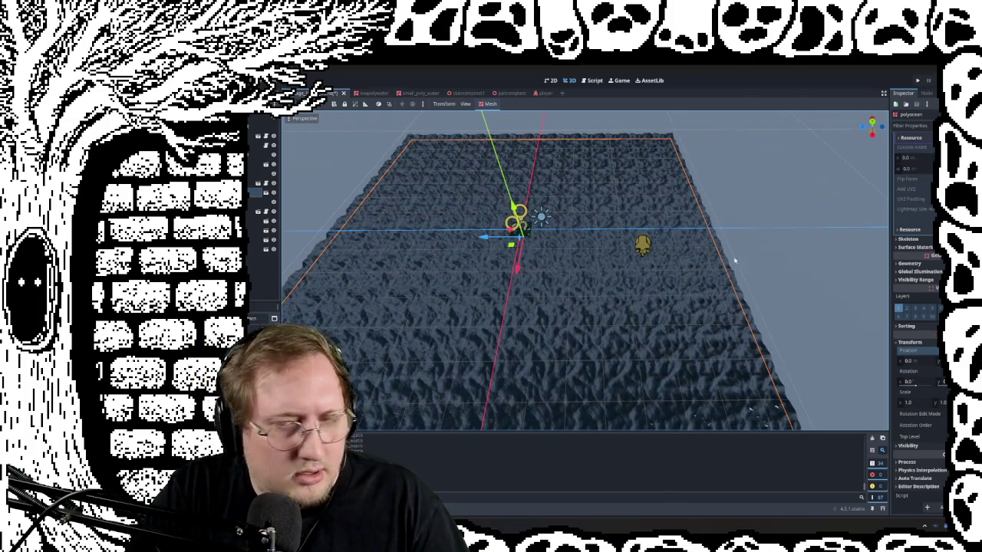
click(778, 261)
right_drag(595, 257, 652, 253)
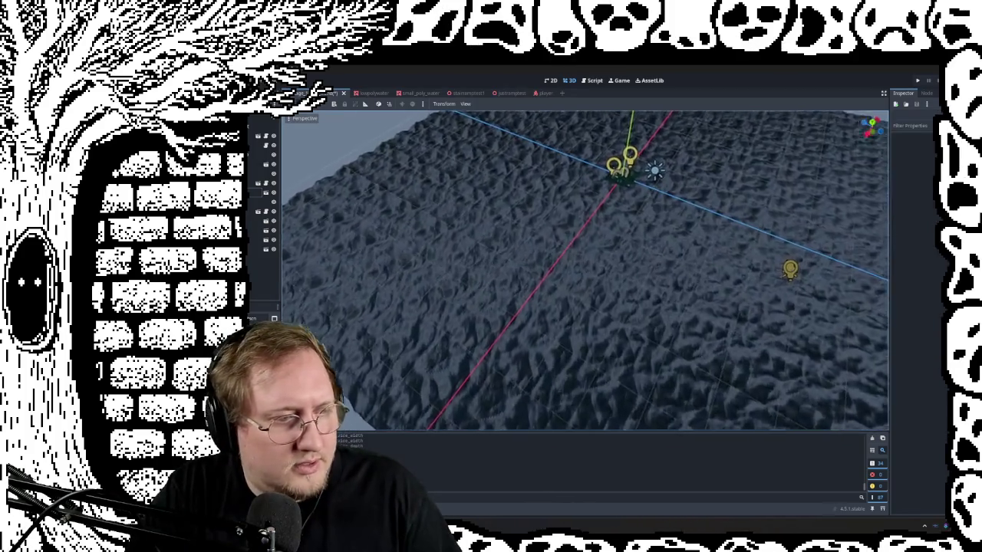
right_drag(583, 270, 584, 230)
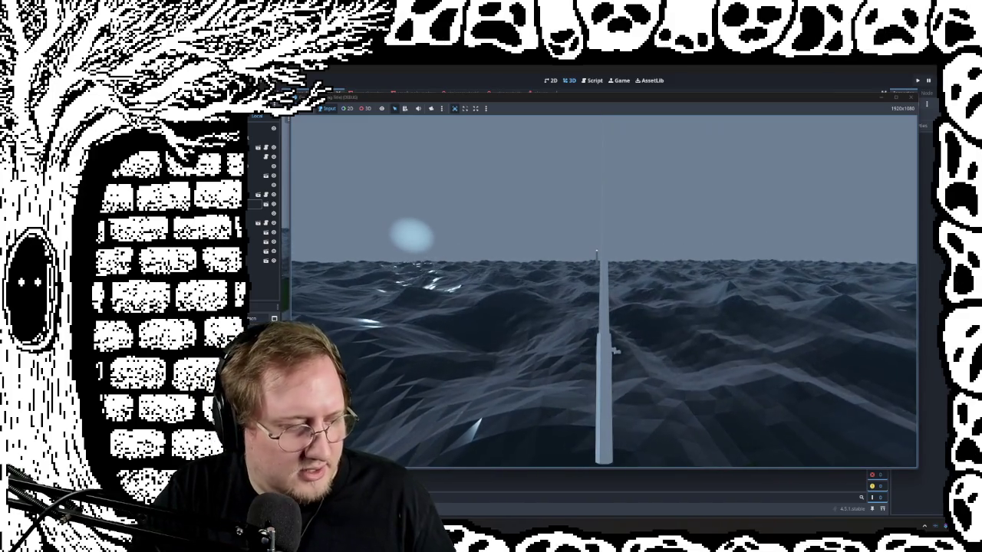
Stop the running game, select the pond mesh, and switch to the lowpolywater scene
key(super)
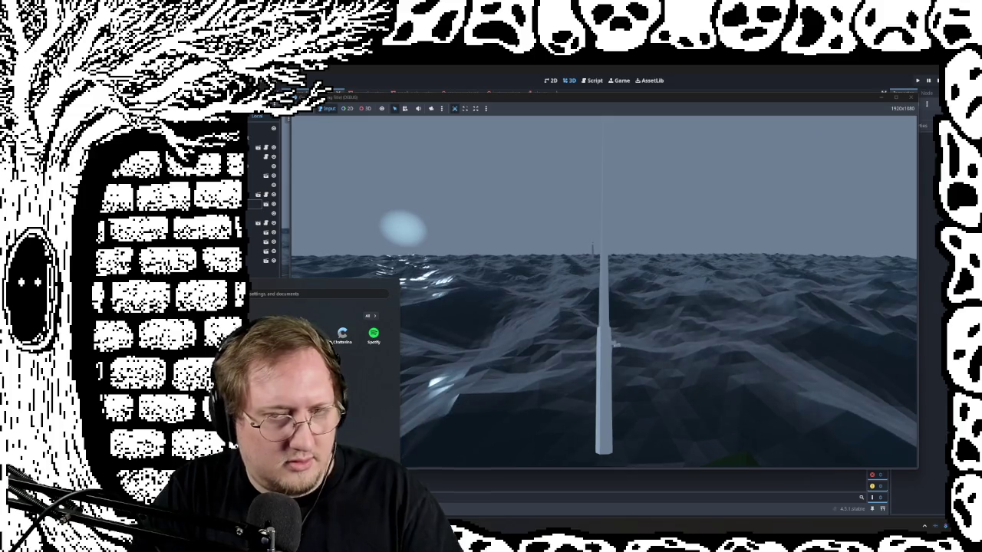
key(Escape)
key(Escape)
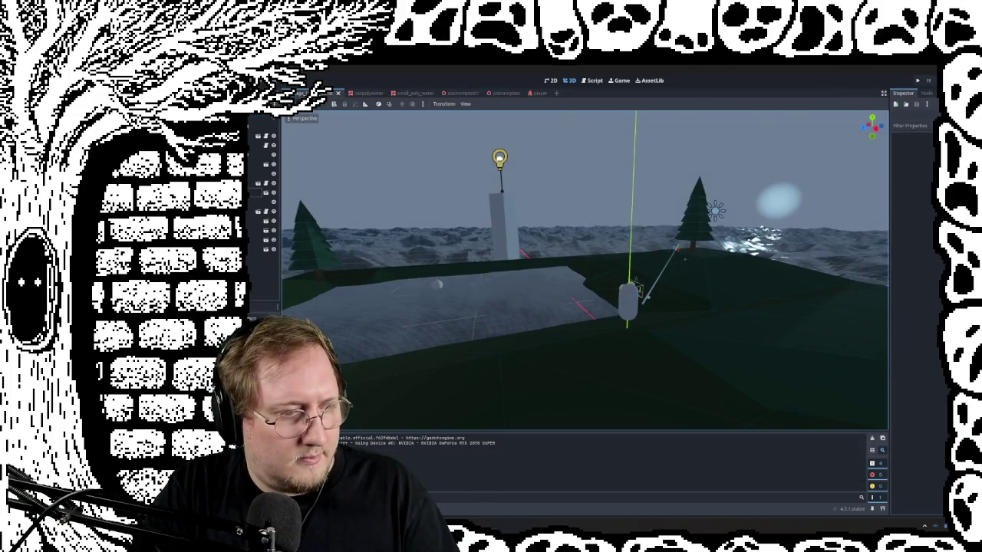
click(570, 310)
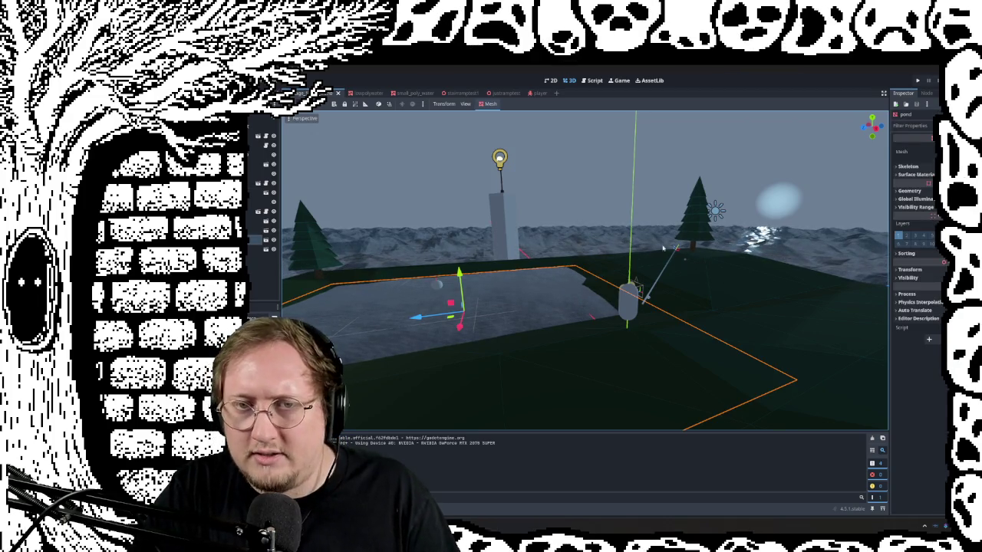
click(372, 93)
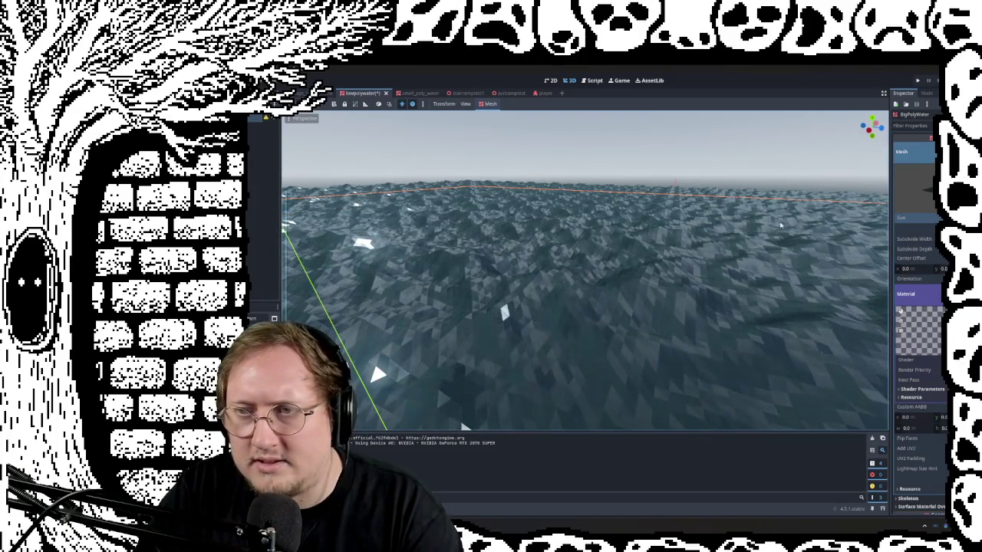
Freelook across the lowpolywater plane and sky, then return to the island scene
click(691, 180)
middle_drag(652, 269, 667, 317)
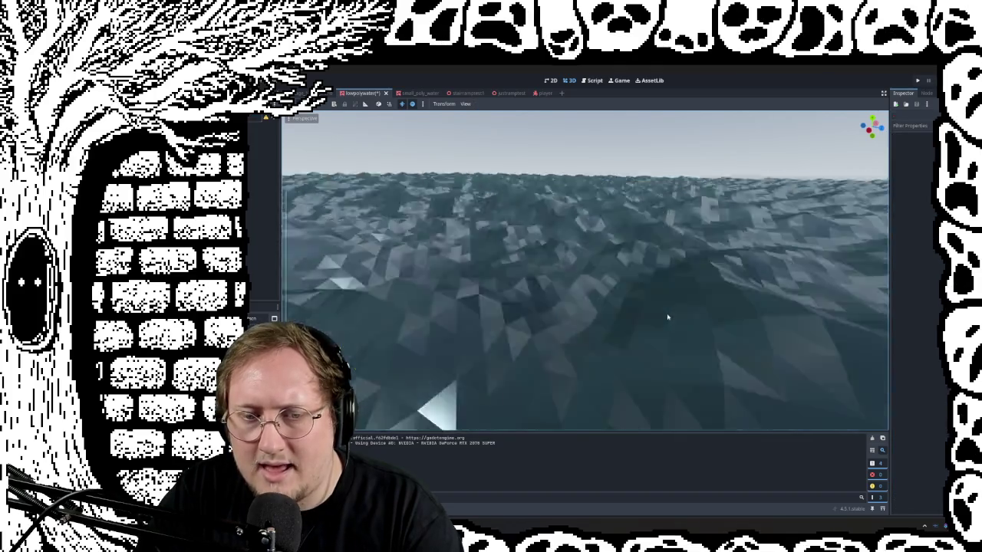
right_drag(668, 315, 668, 315)
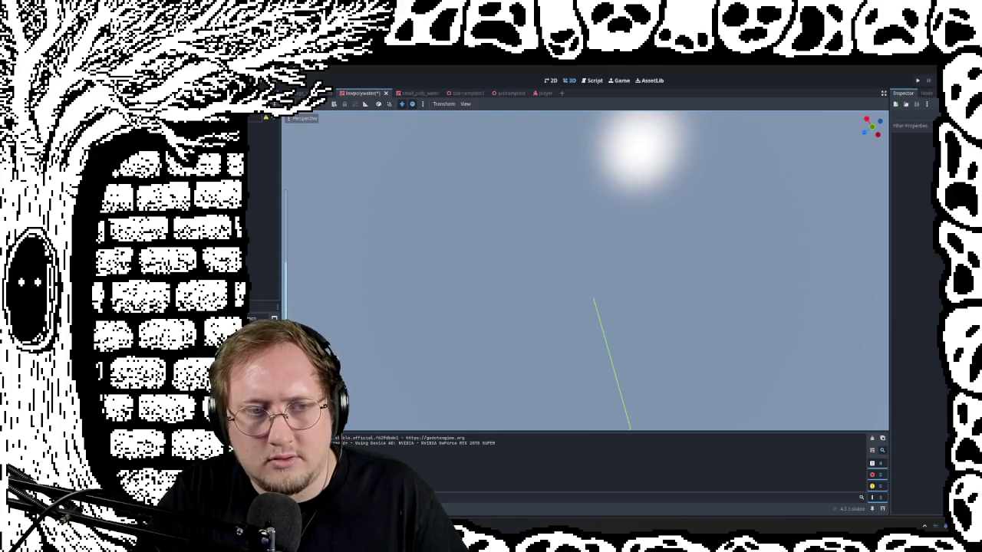
right_drag(668, 315, 668, 316)
right_drag(495, 218, 495, 218)
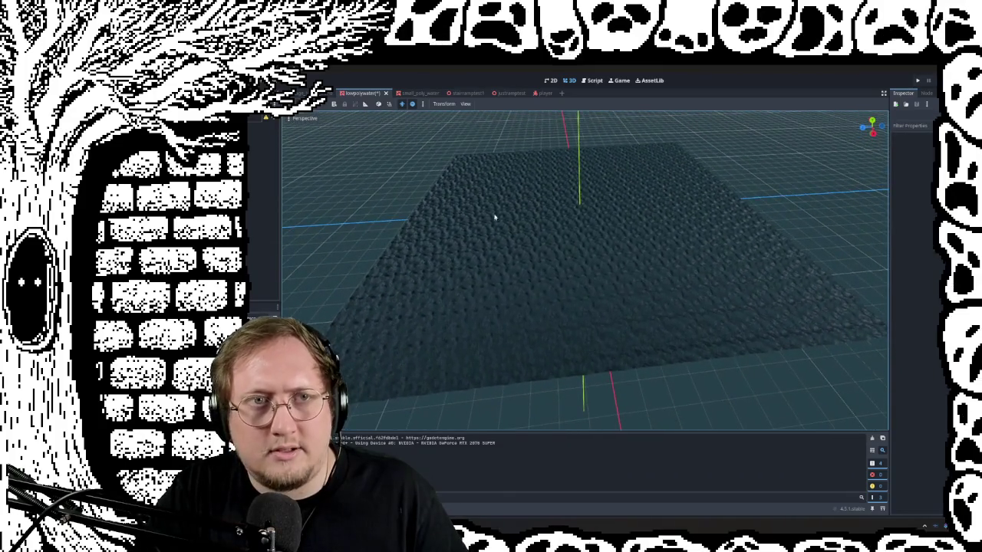
click(345, 93)
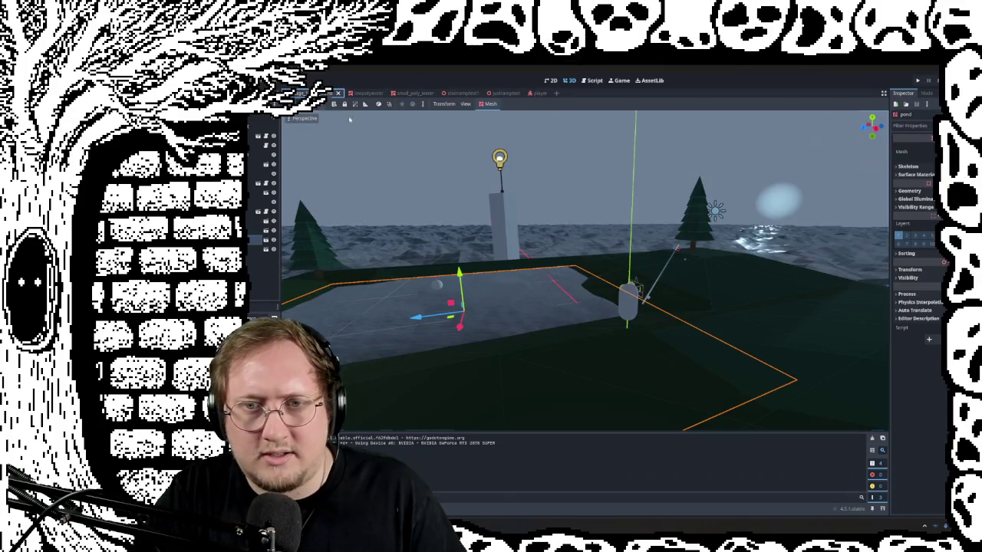
right_drag(584, 270, 585, 270)
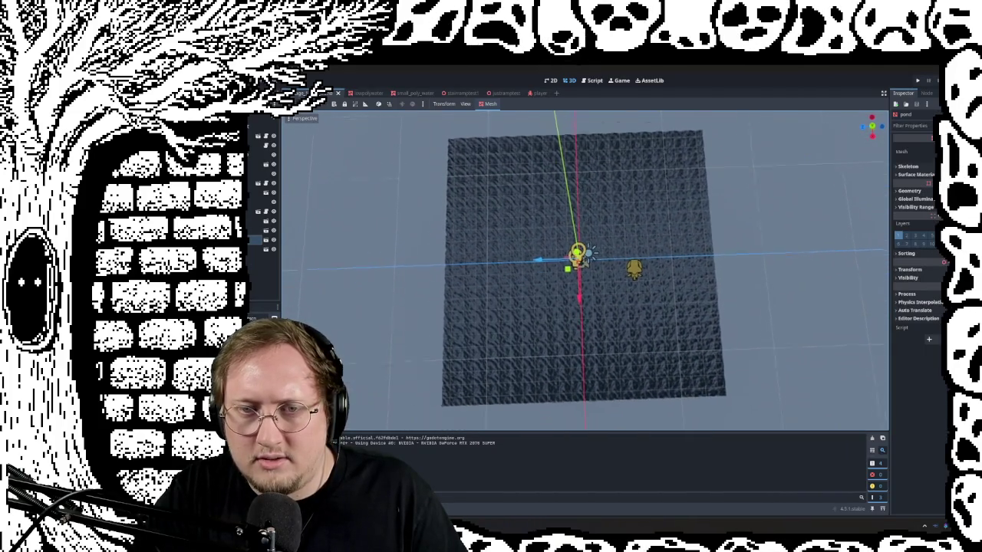
right_drag(585, 270, 585, 270)
right_drag(667, 300, 658, 295)
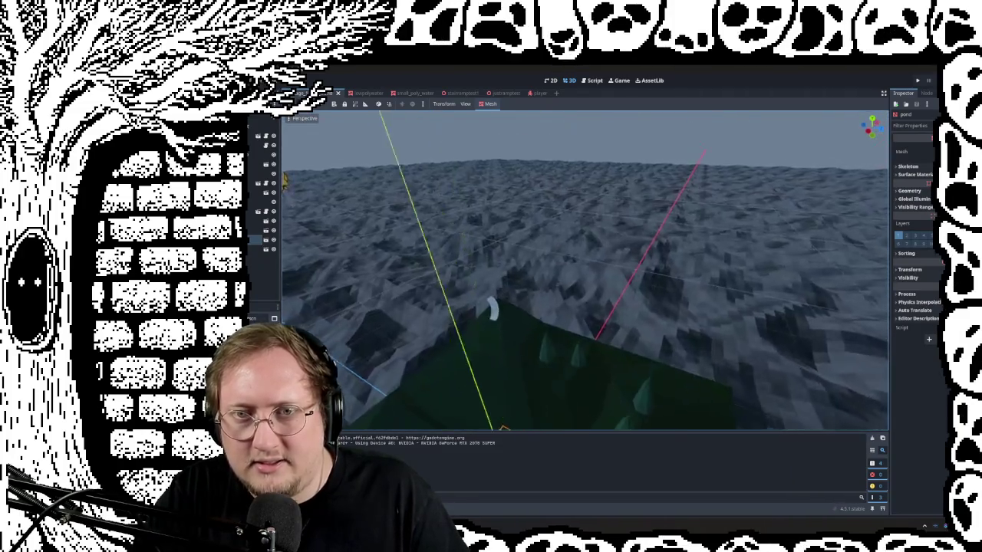
right_drag(658, 296, 659, 296)
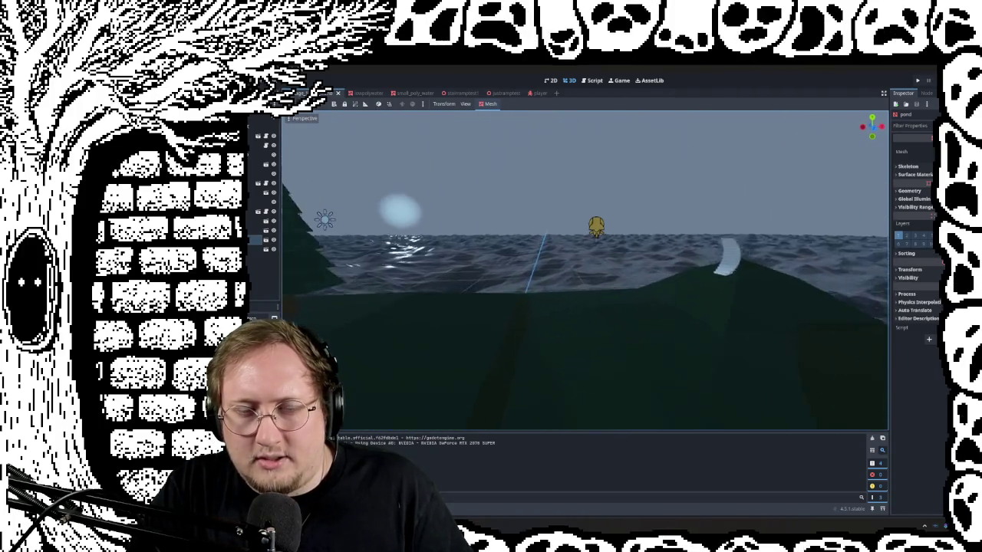
right_drag(844, 280, 845, 279)
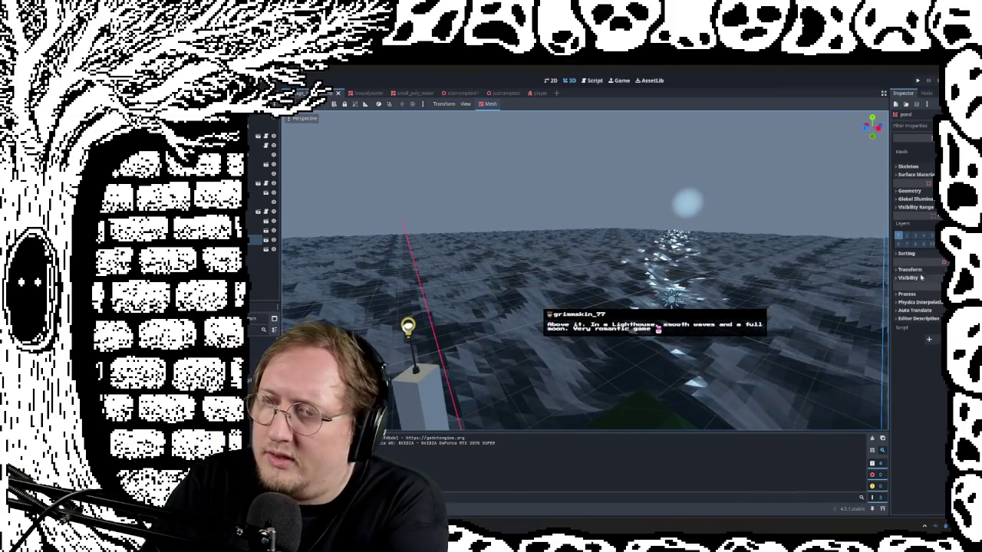
click(265, 124)
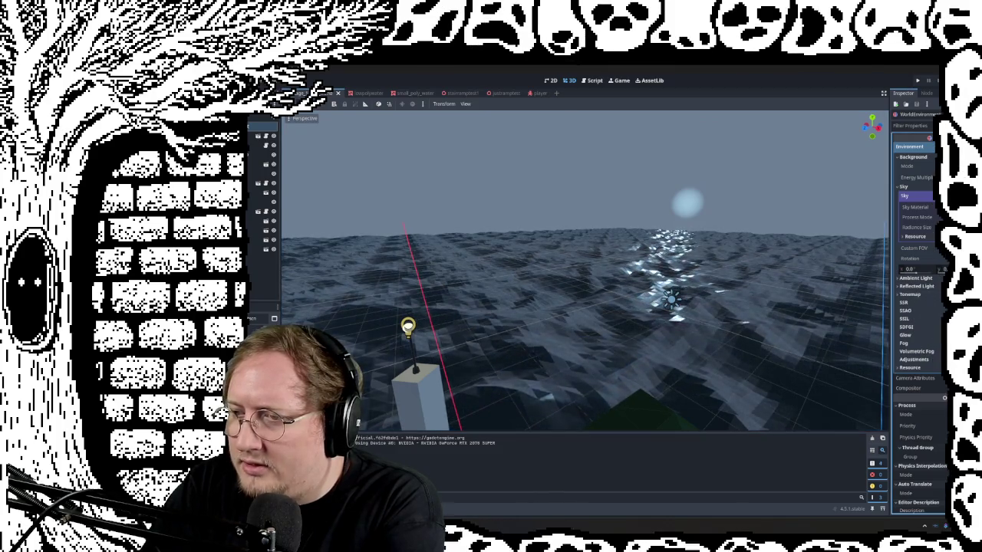
click(913, 352)
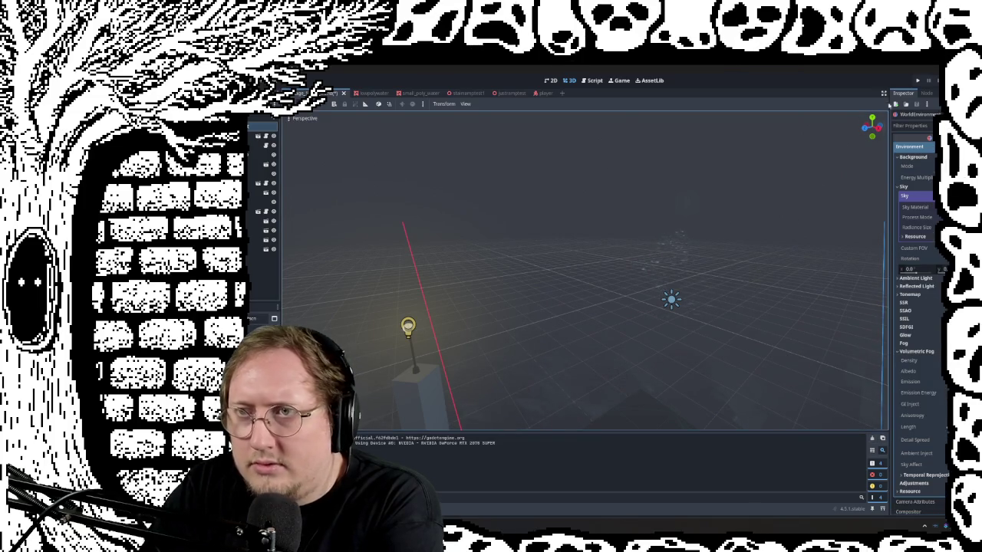
middle_drag(601, 319, 601, 299)
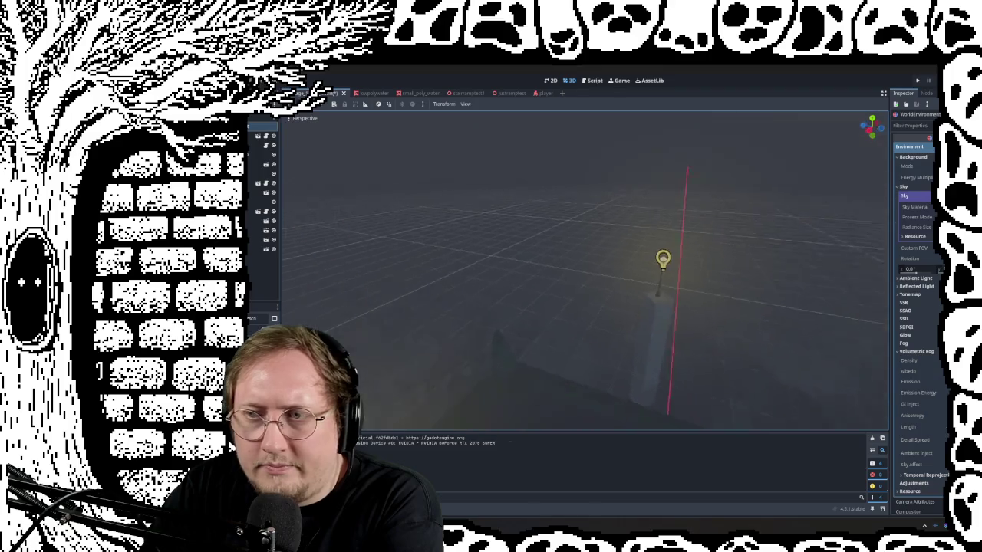
click(292, 119)
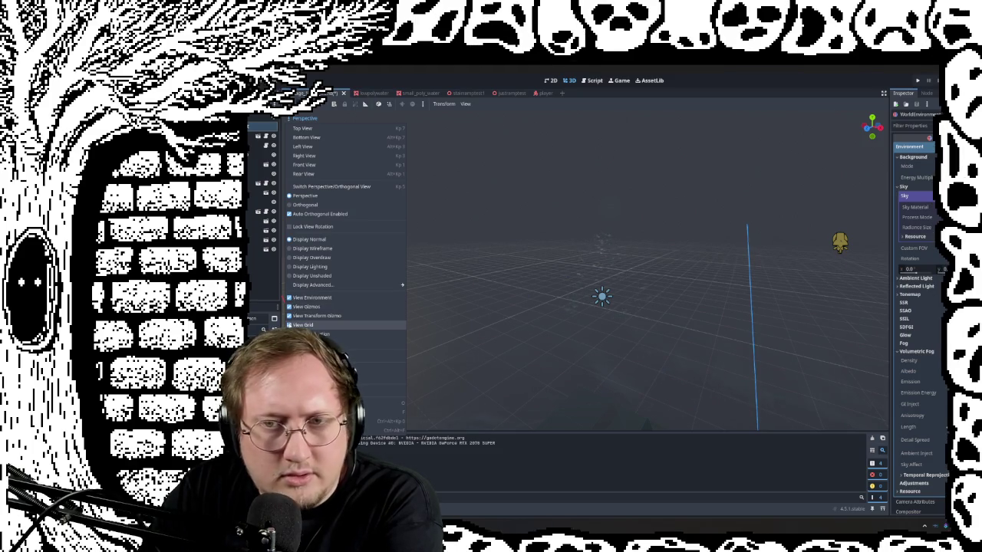
click(639, 262)
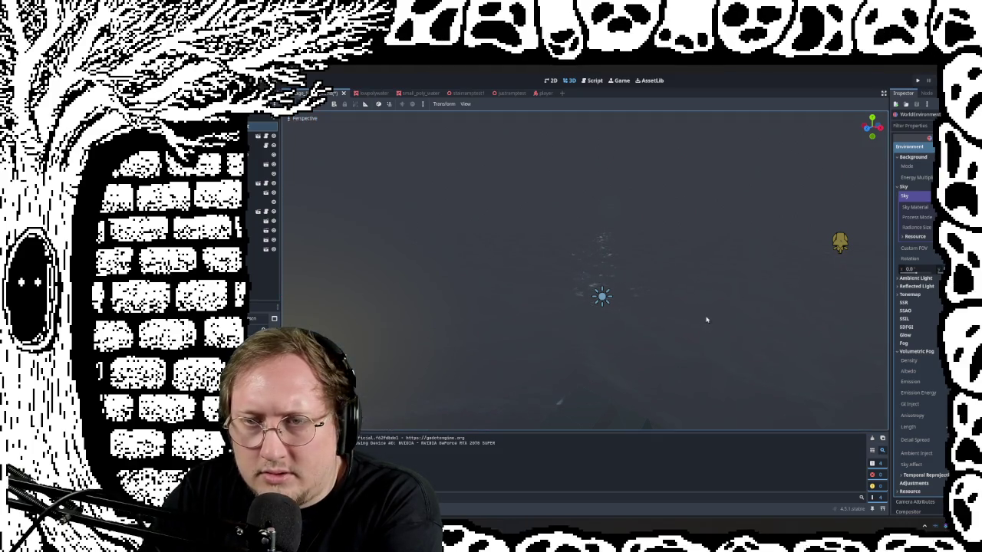
middle_drag(706, 320, 775, 292)
mouse_move(583, 261)
middle_down()
mouse_move(583, 322)
mouse_move(584, 276)
mouse_move(591, 311)
mouse_move(618, 310)
middle_up()
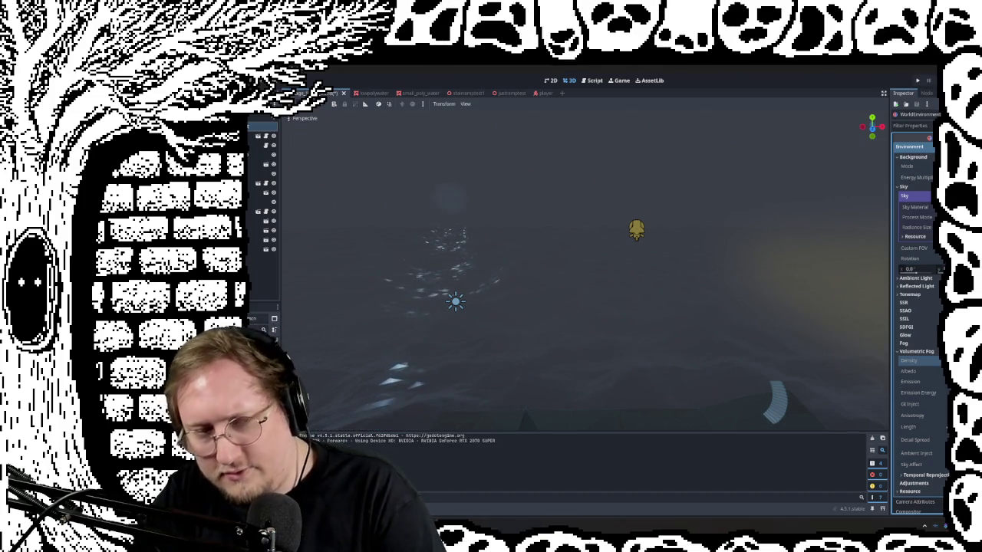
middle_drag(583, 291, 616, 330)
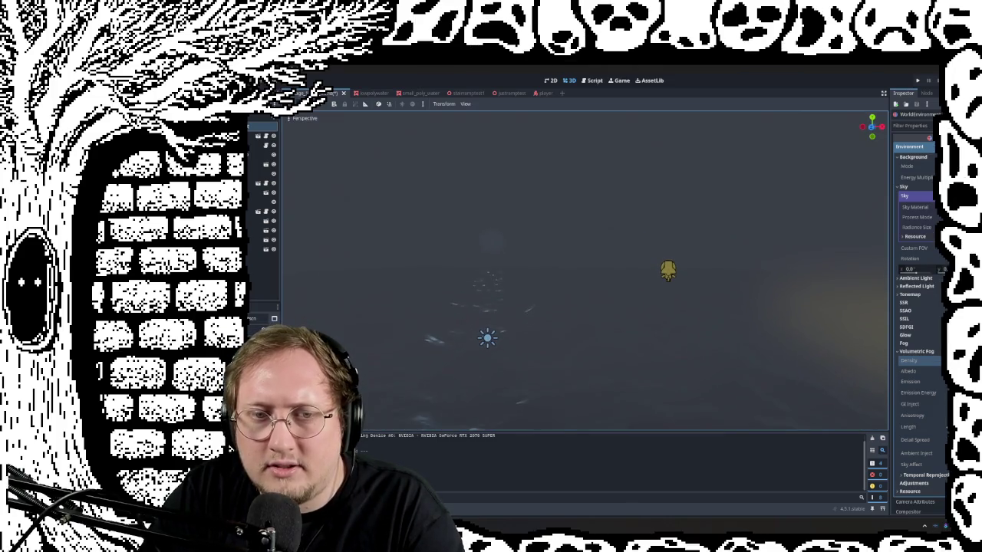
middle_drag(583, 291, 491, 295)
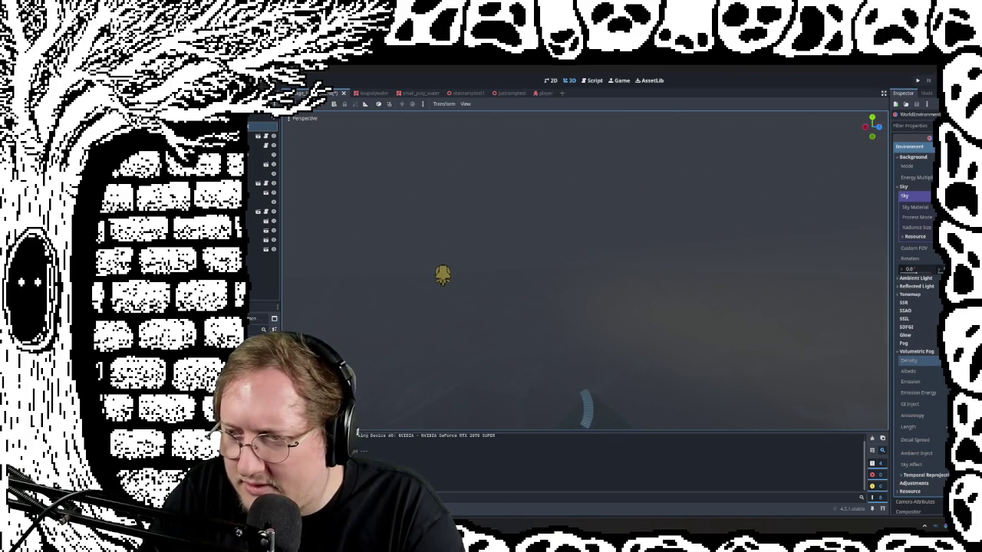
scroll(358, 441, down, 1)
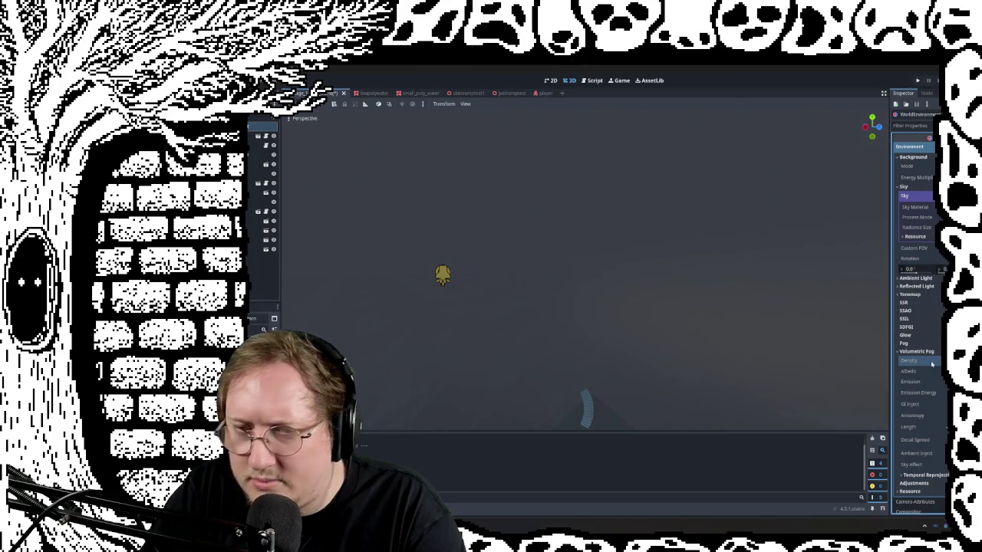
mouse_move(491, 307)
middle_down()
mouse_move(613, 303)
mouse_move(583, 292)
mouse_move(643, 280)
middle_up()
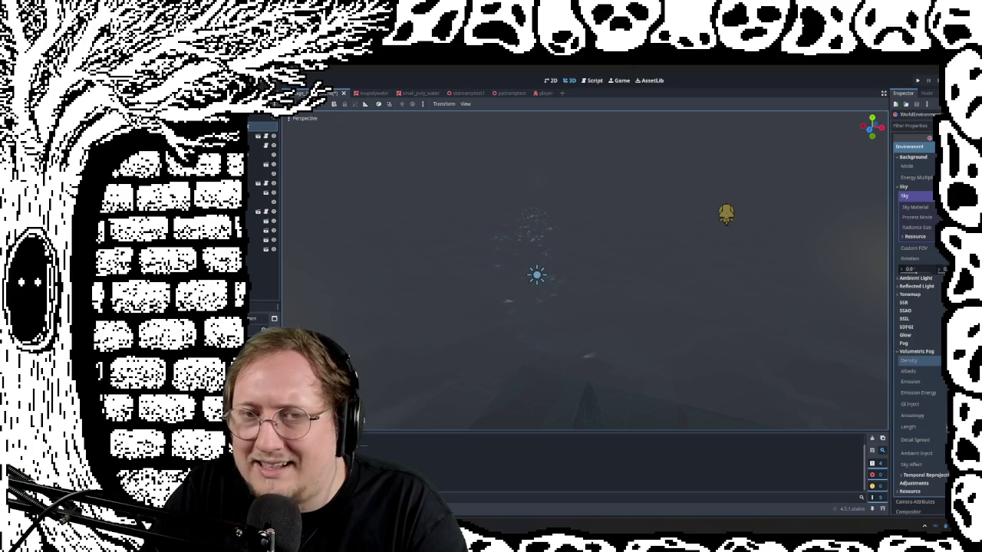
mouse_move(584, 291)
middle_down()
mouse_move(614, 338)
mouse_move(899, 396)
middle_up()
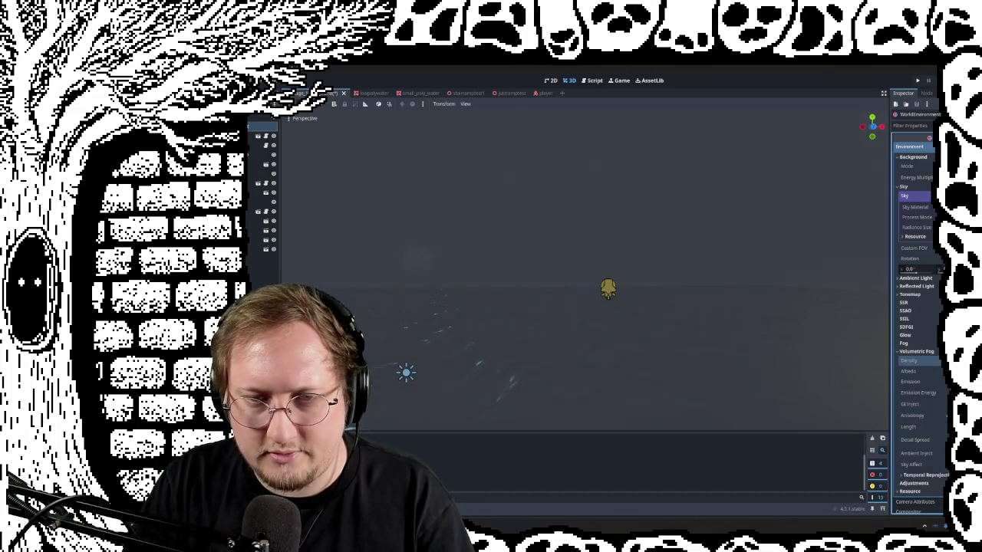
mouse_move(583, 269)
middle_down()
mouse_move(629, 253)
mouse_move(675, 276)
mouse_move(660, 291)
mouse_move(614, 230)
mouse_move(613, 254)
mouse_move(630, 268)
middle_up()
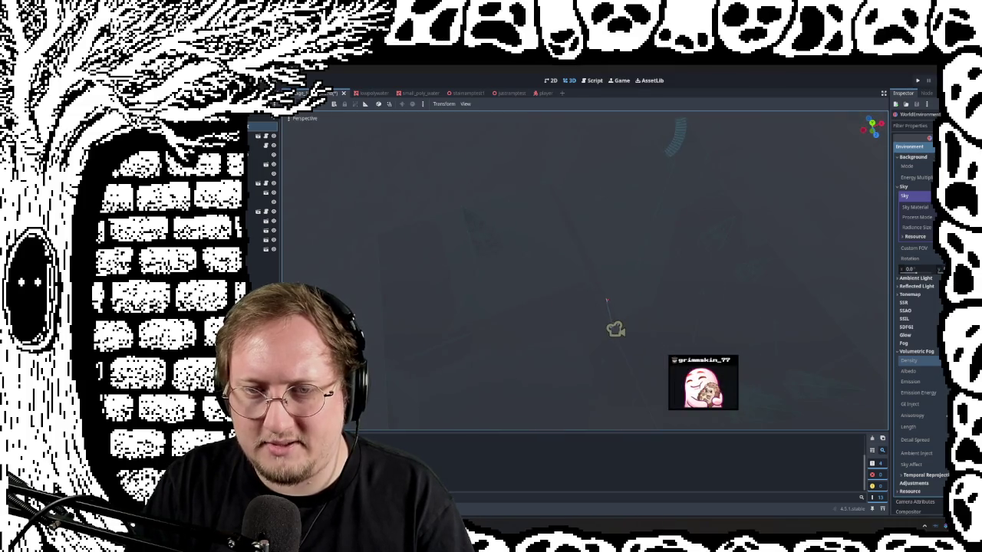
shift+middle_drag(537, 268, 614, 260)
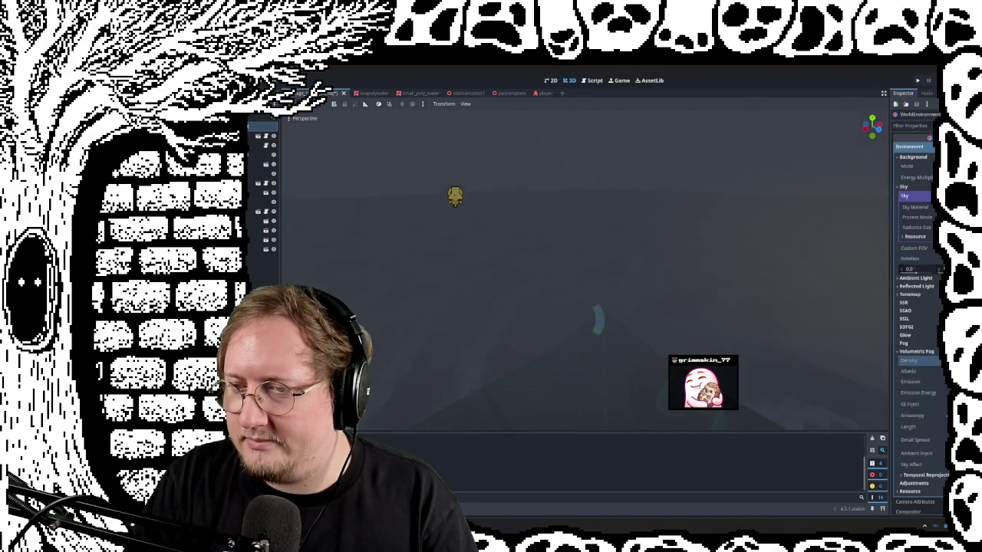
click(917, 352)
Enable regular fog and fly through the haze over the island and water
click(905, 343)
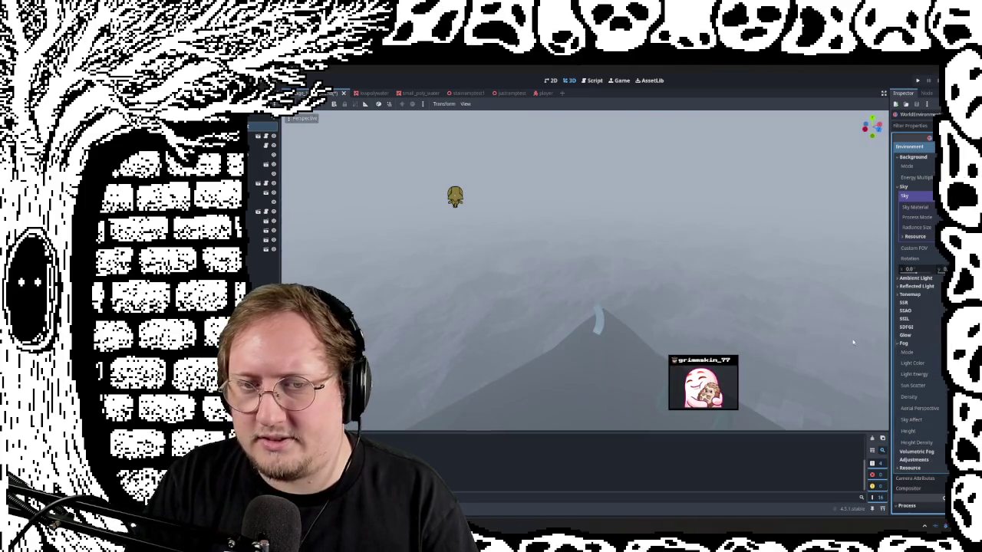
right_drag(853, 343, 853, 343)
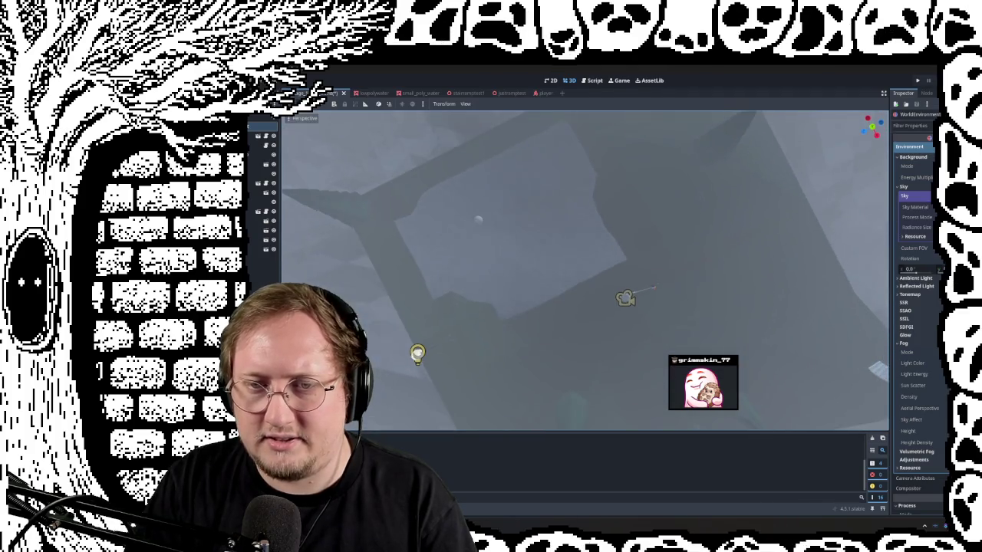
right_drag(583, 269, 583, 269)
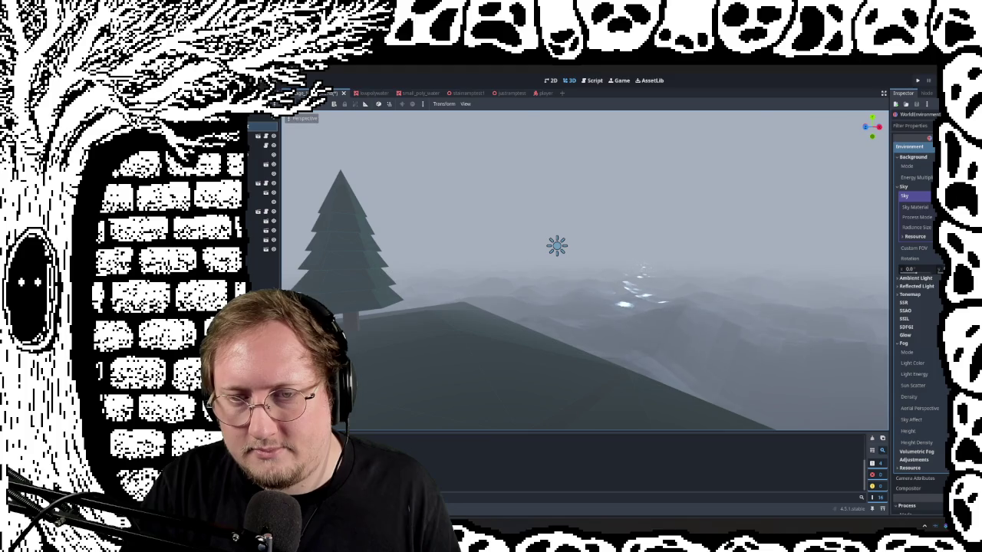
right_drag(583, 268, 583, 268)
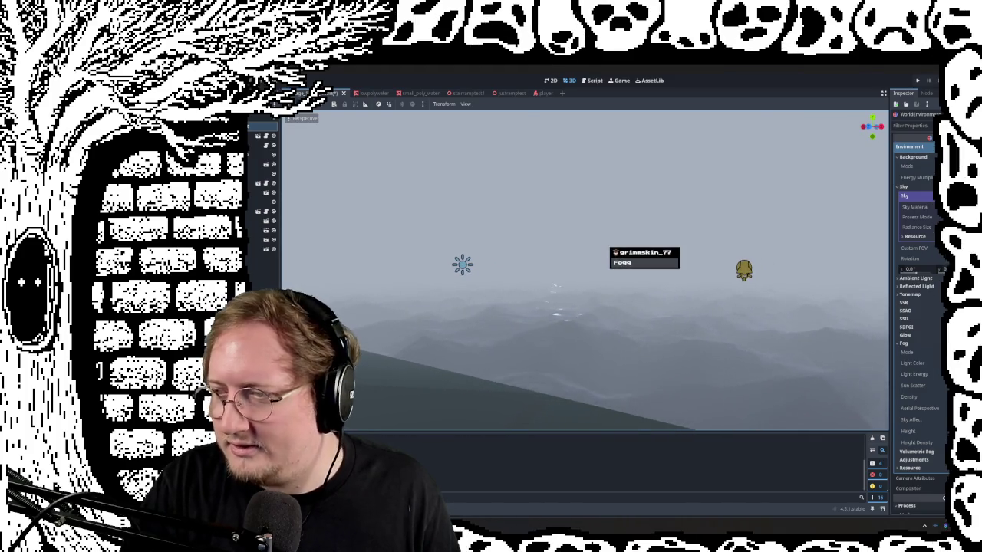
right_drag(661, 290, 645, 291)
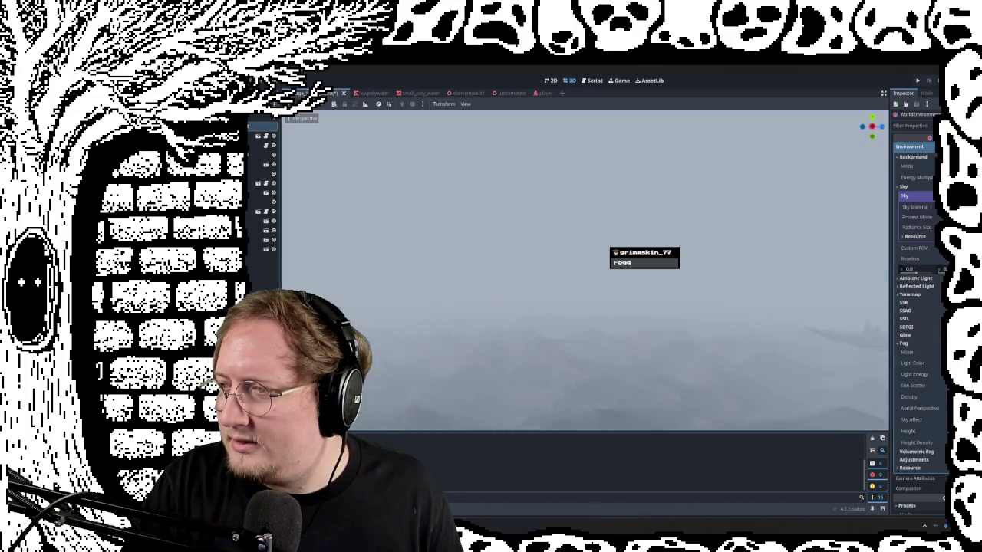
right_drag(583, 269, 583, 268)
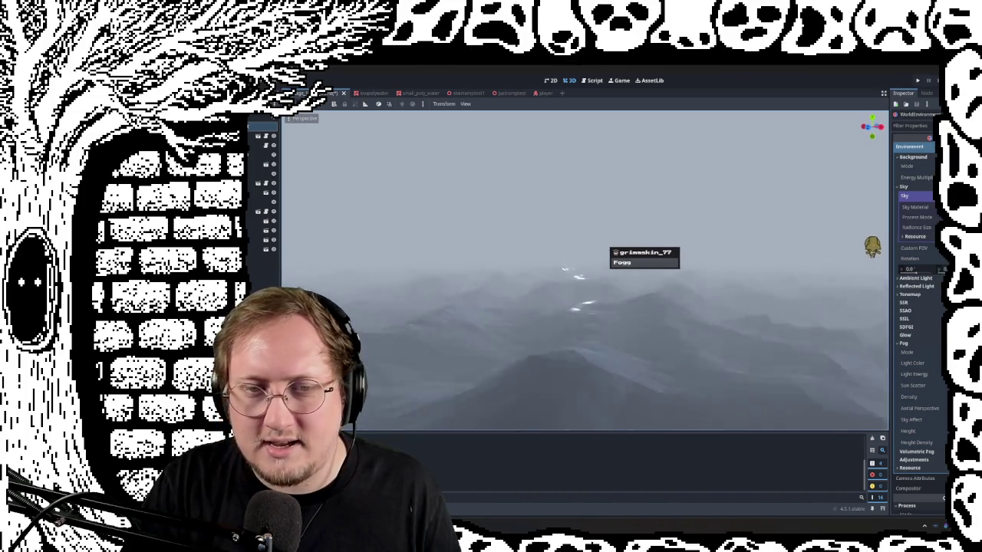
right_drag(522, 351, 522, 350)
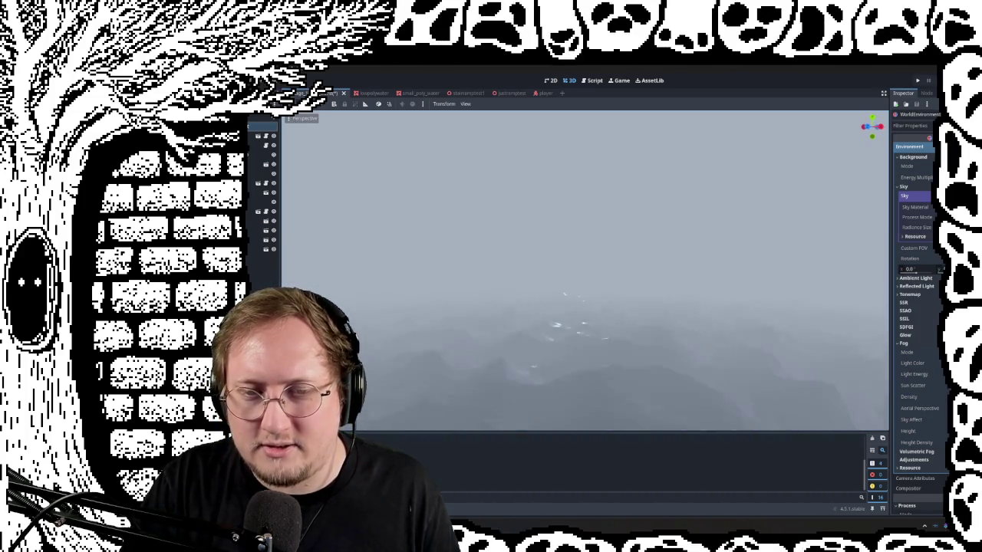
right_drag(583, 269, 583, 268)
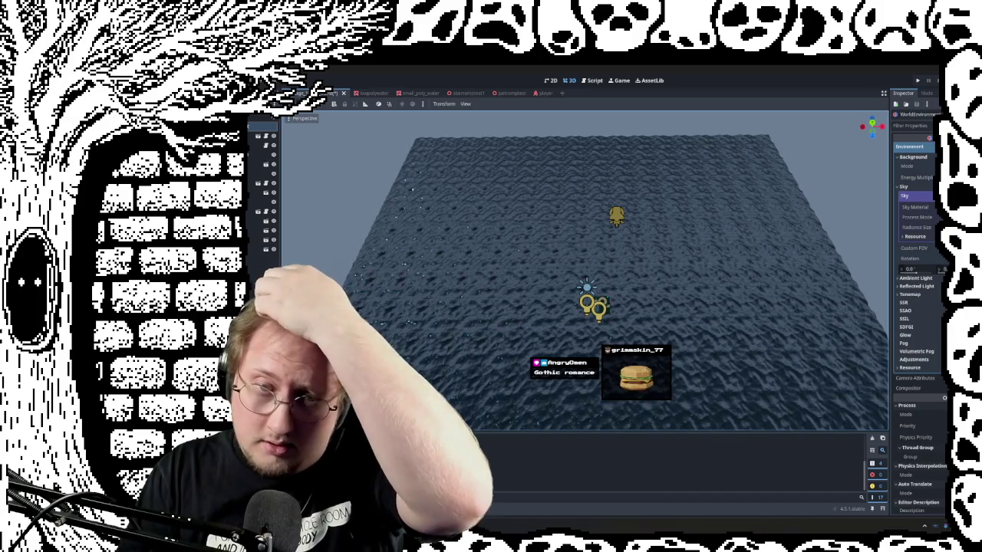
Navigate over the water back in toward the island
mouse_move(662, 228)
middle_down()
mouse_move(663, 246)
mouse_move(537, 230)
mouse_move(538, 165)
middle_up()
mouse_move(608, 296)
middle_down()
mouse_move(608, 314)
mouse_move(491, 307)
middle_up()
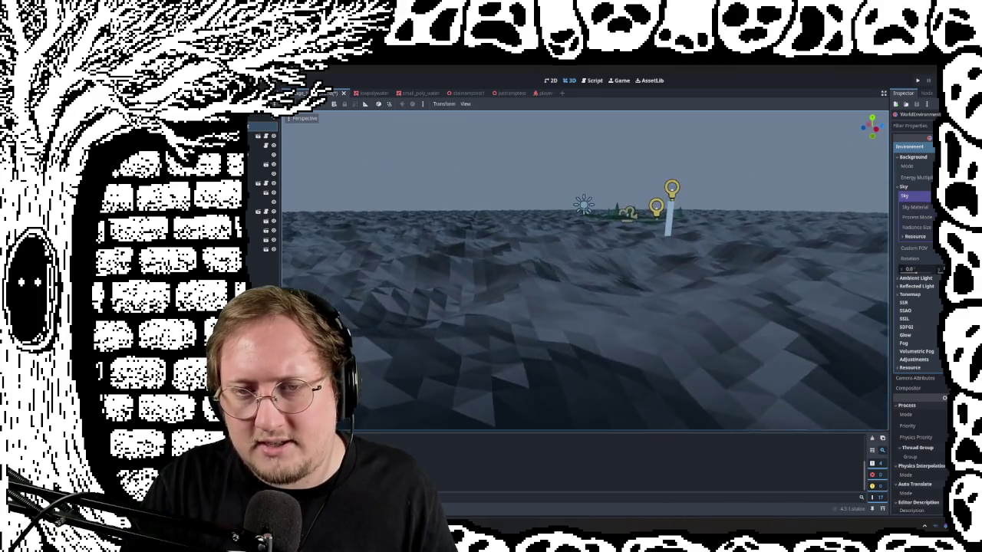
scroll(583, 269, up, 3)
scroll(583, 268, up, 3)
mouse_move(583, 269)
middle_down()
mouse_move(476, 276)
mouse_move(476, 192)
mouse_move(491, 276)
middle_up()
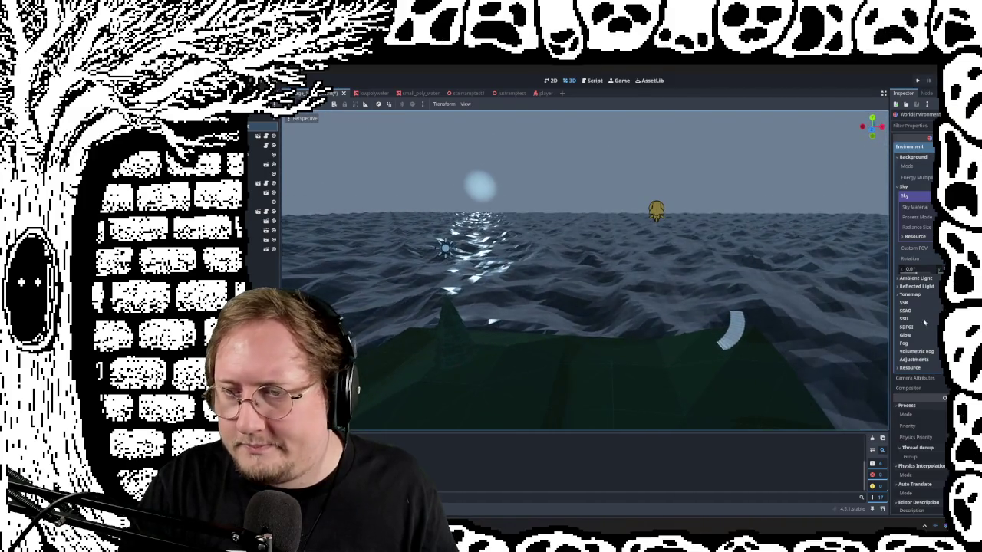
Re-enable regular fog and adjust a fog setting to darken the scene
click(903, 343)
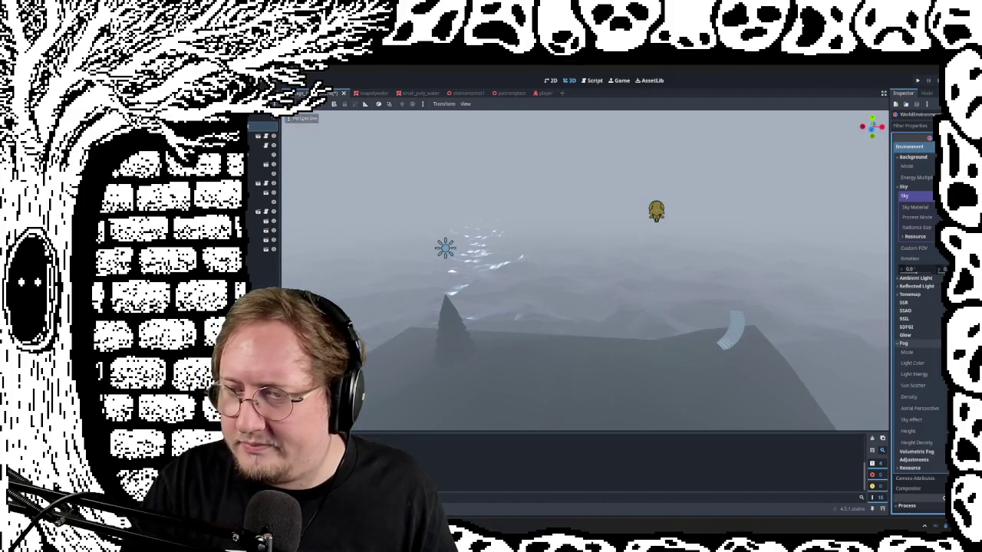
mouse_move(538, 268)
middle_down()
mouse_move(537, 230)
mouse_move(552, 276)
mouse_move(553, 253)
mouse_move(522, 230)
mouse_move(537, 276)
mouse_move(530, 246)
mouse_move(553, 261)
mouse_move(537, 276)
mouse_move(568, 261)
mouse_move(552, 276)
mouse_move(537, 268)
mouse_move(545, 261)
mouse_move(576, 265)
mouse_move(537, 295)
middle_up()
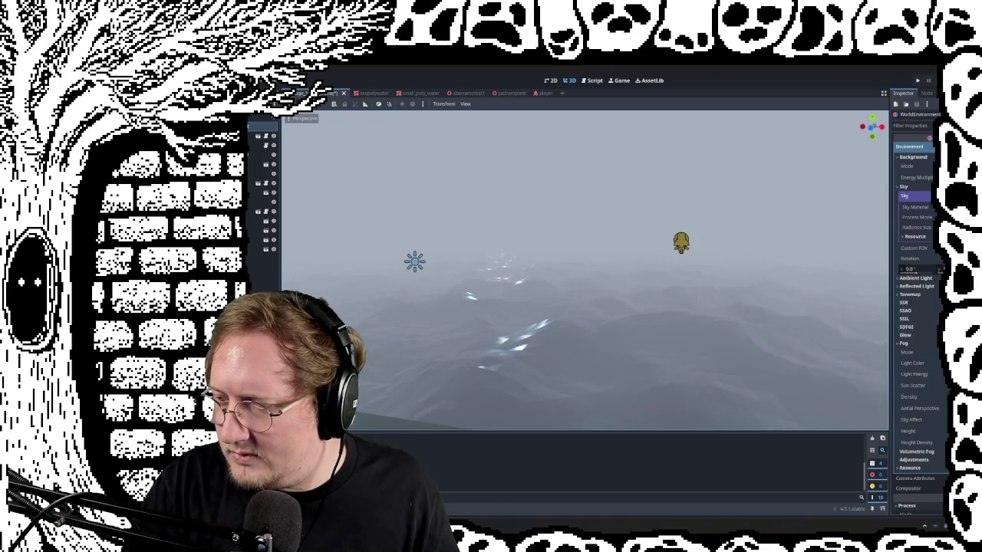
click(917, 451)
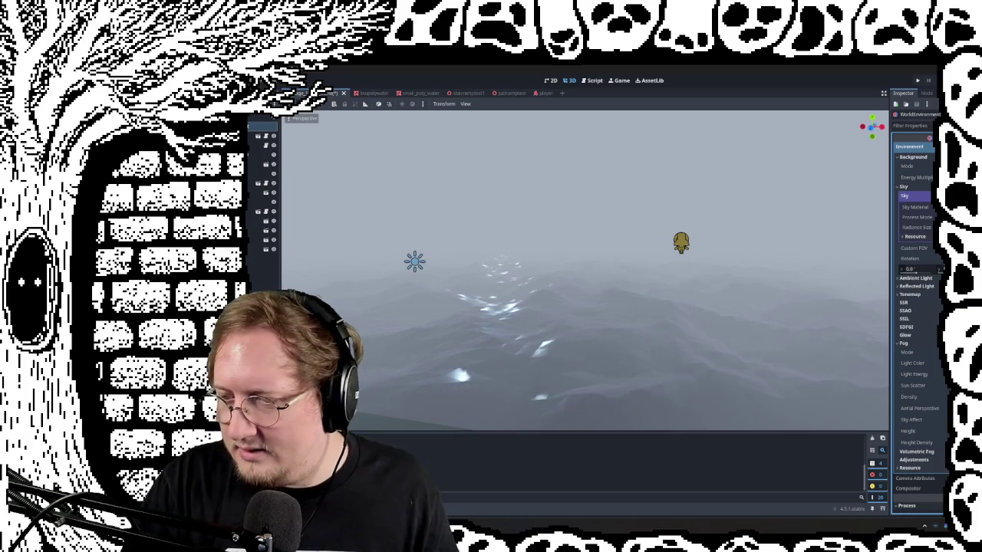
Adjust the fog's Aerial Perspective amount and brighten the fog glow around the sun
drag(921, 408, 925, 408)
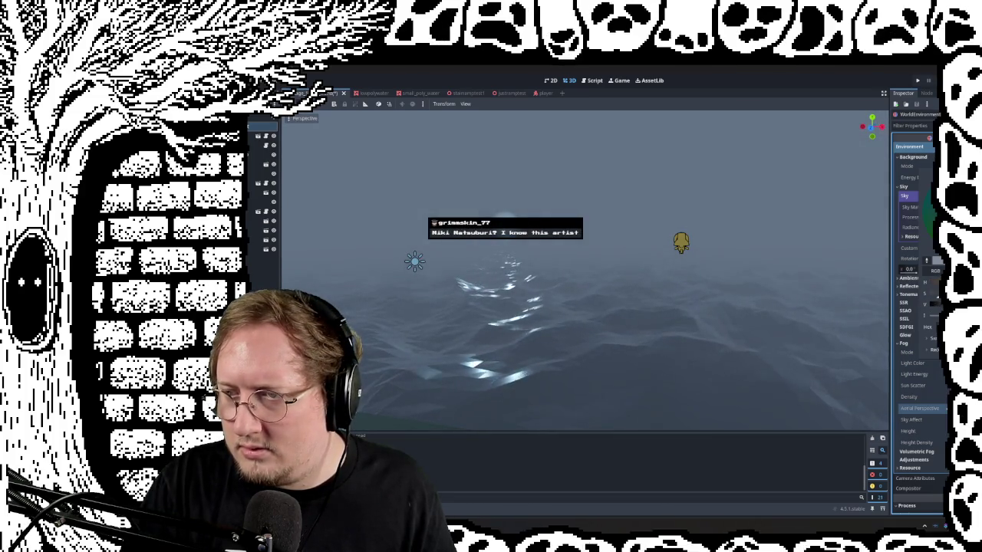
click(936, 389)
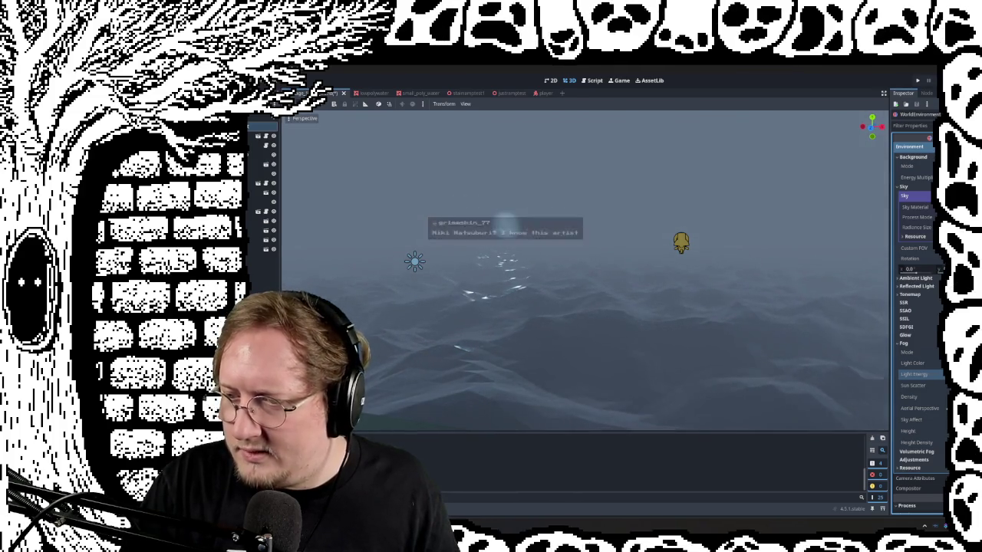
drag(932, 386, 947, 386)
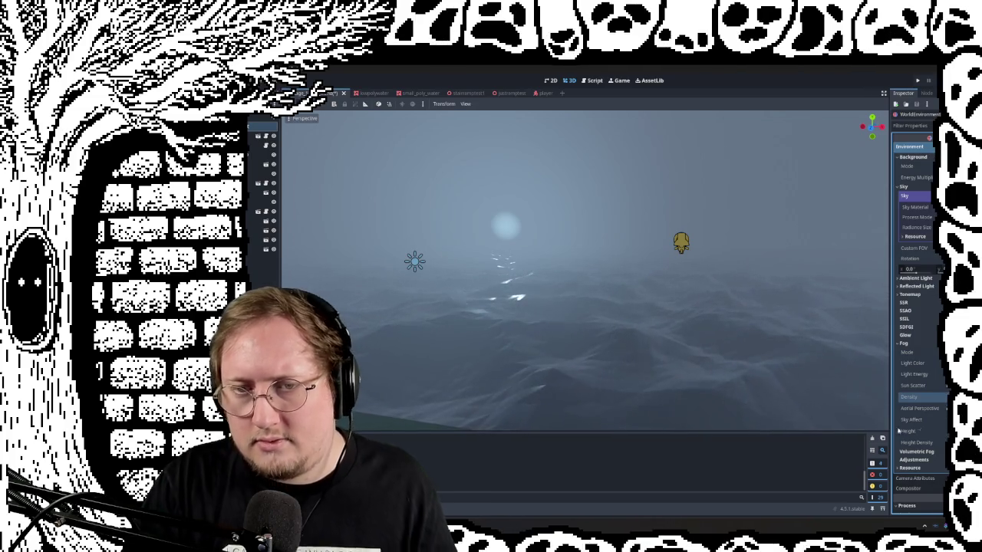
mouse_move(765, 332)
middle_down()
mouse_move(594, 280)
mouse_move(730, 366)
middle_up()
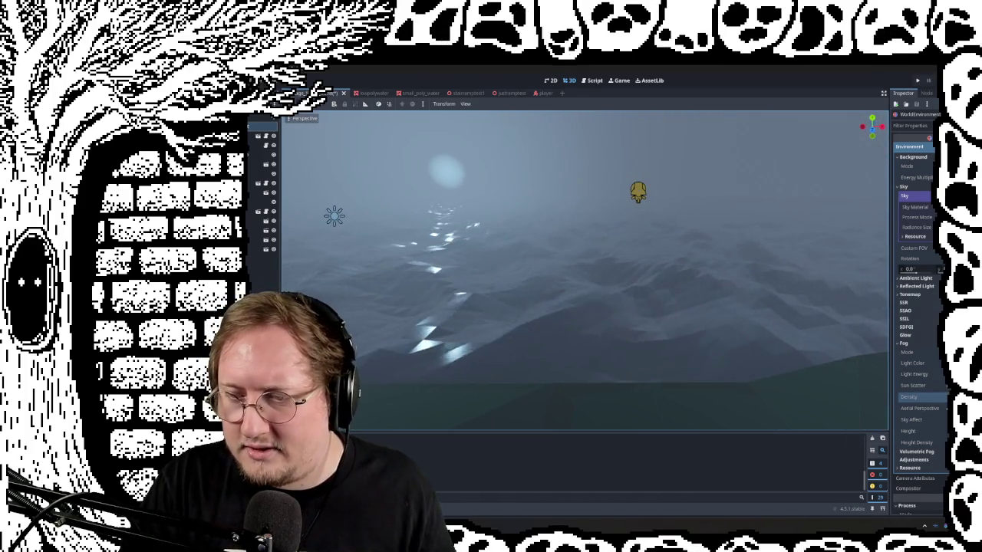
Increase the fog Density and Height Density, viewing the island and open sea
drag(920, 408, 932, 408)
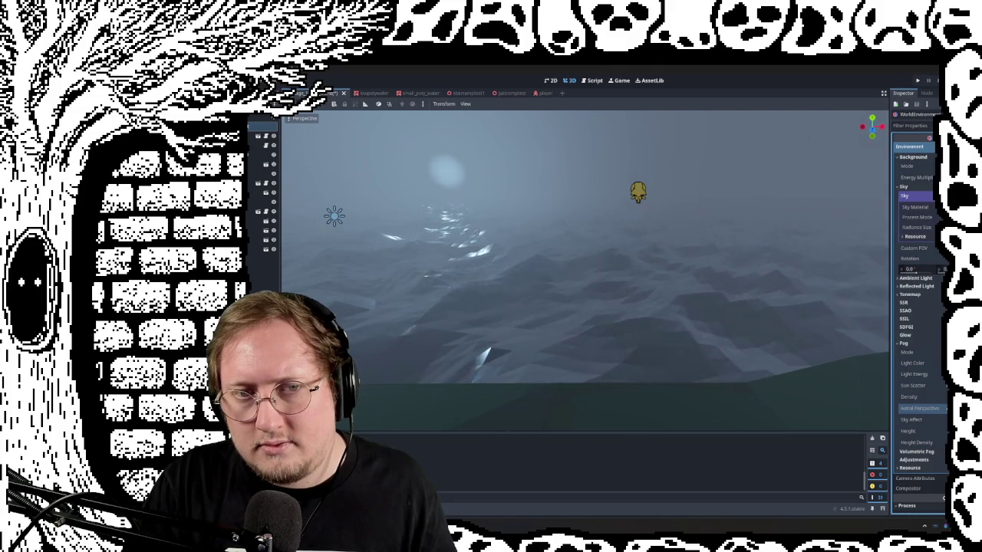
mouse_move(853, 395)
right_down()
mouse_move(666, 302)
mouse_move(704, 287)
right_up()
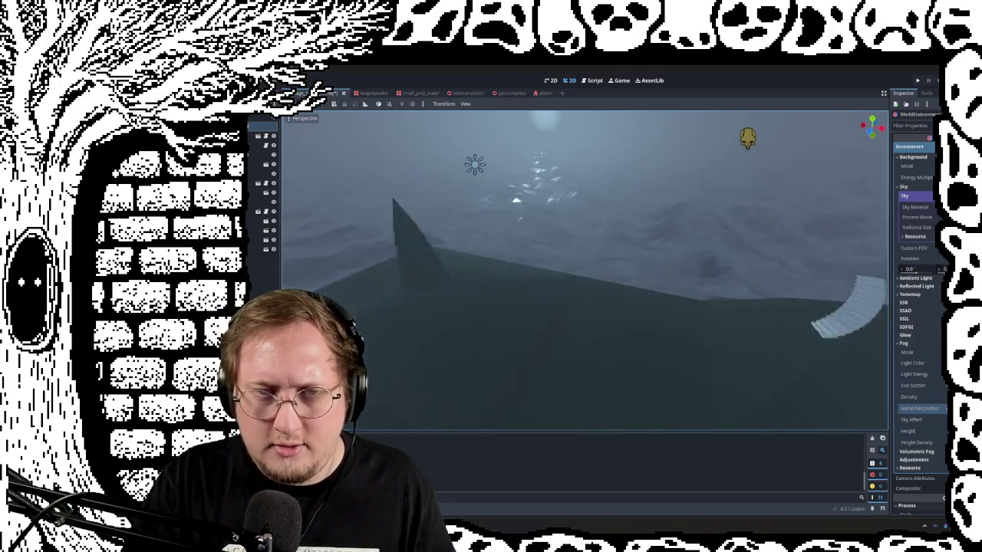
right_drag(703, 287, 645, 292)
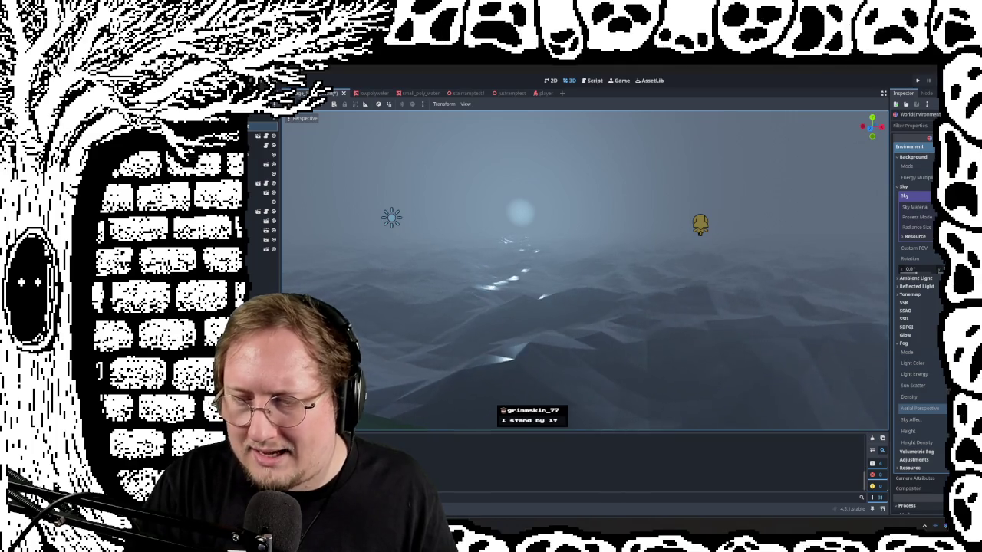
drag(925, 443, 932, 443)
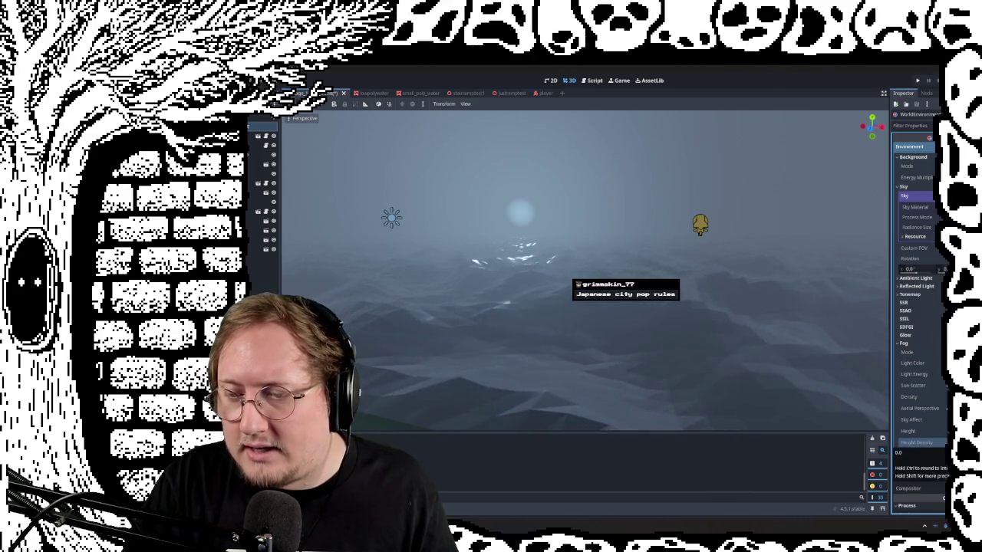
scroll(921, 384, down, 2)
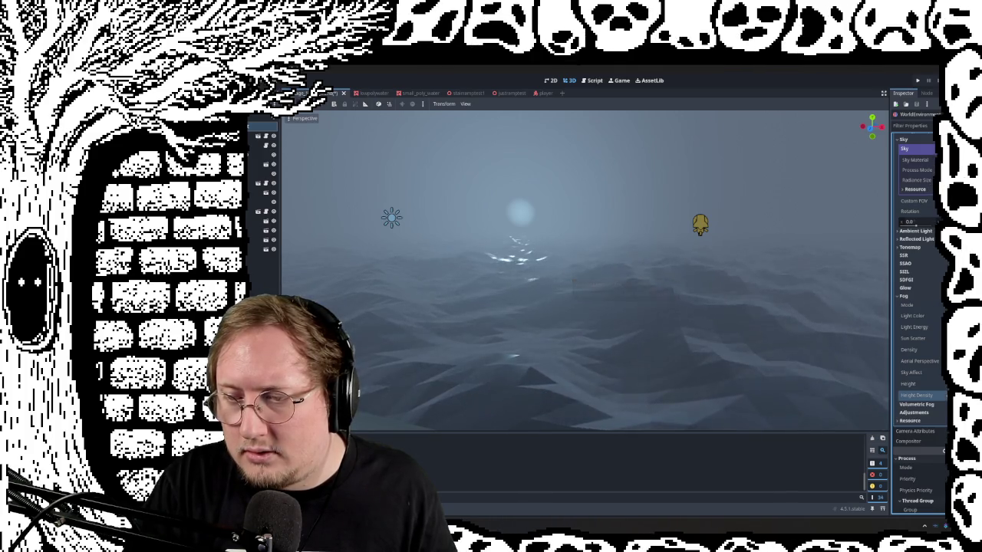
Push Fog Height Density higher, toggle Fog off and on, and fly over the ocean
drag(924, 396, 940, 395)
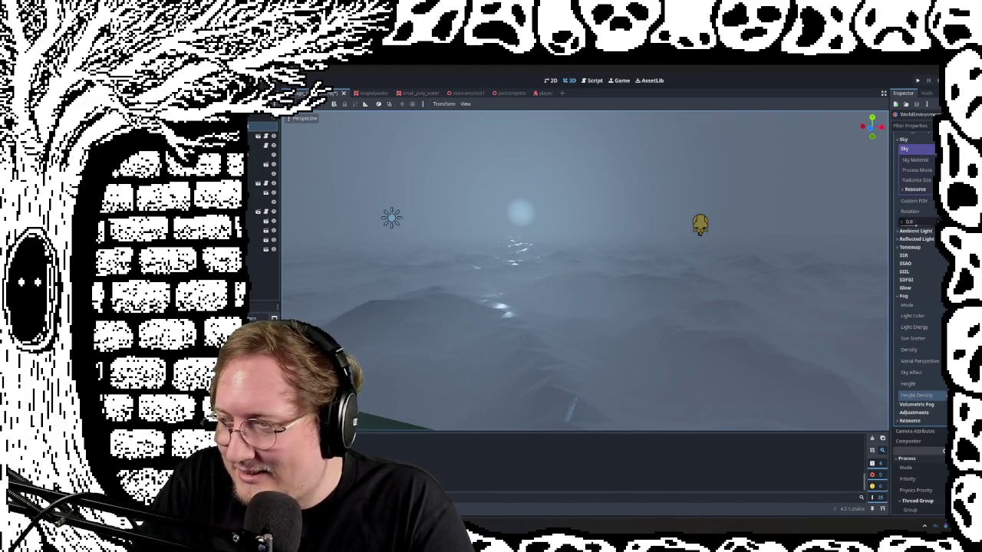
drag(924, 395, 932, 395)
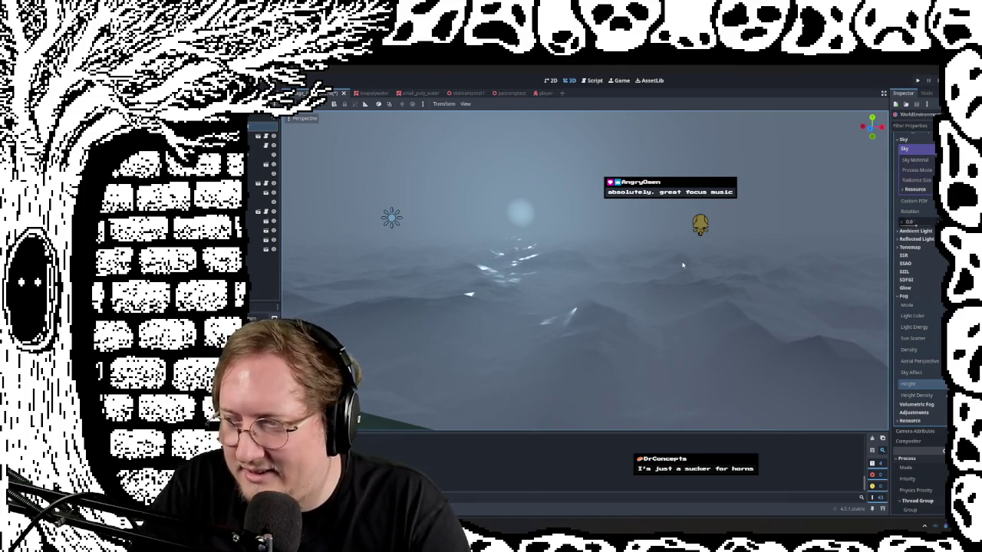
mouse_move(626, 279)
right_down()
mouse_move(585, 269)
mouse_move(674, 334)
right_up()
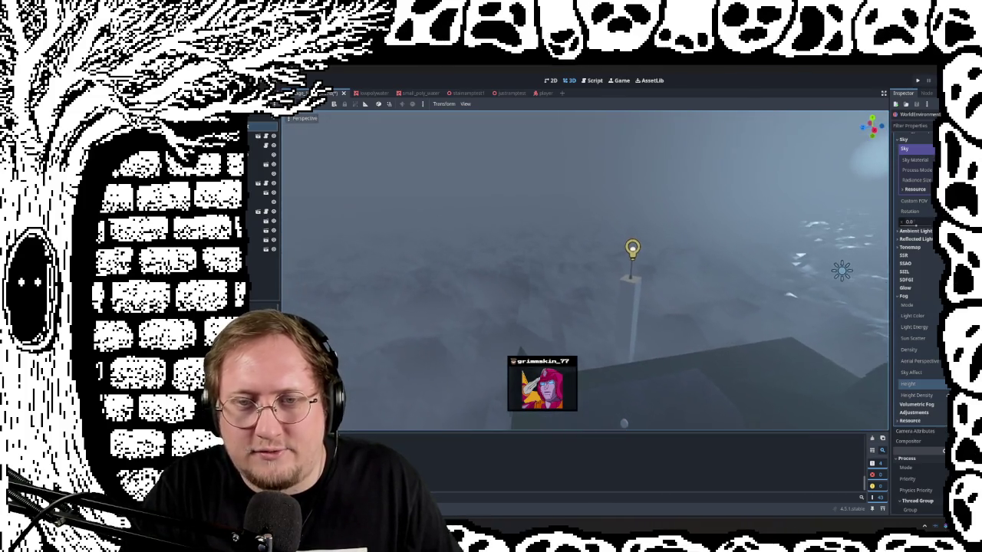
click(913, 297)
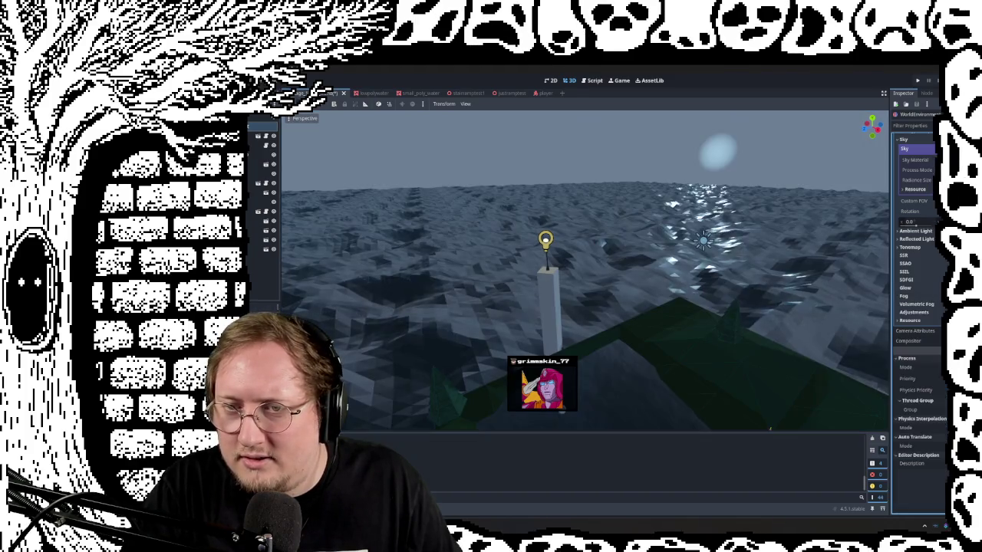
click(913, 297)
right_drag(583, 269, 583, 269)
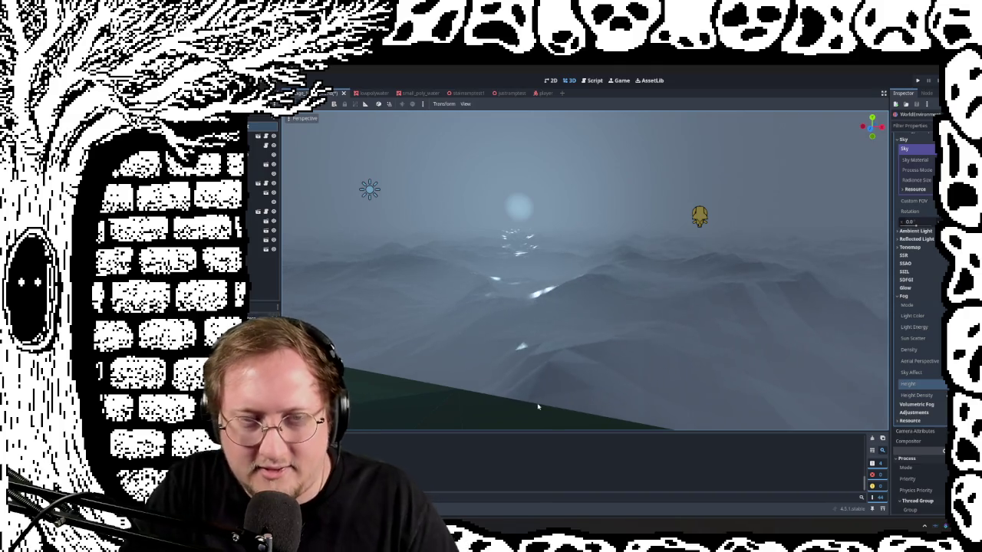
right_drag(470, 363, 506, 292)
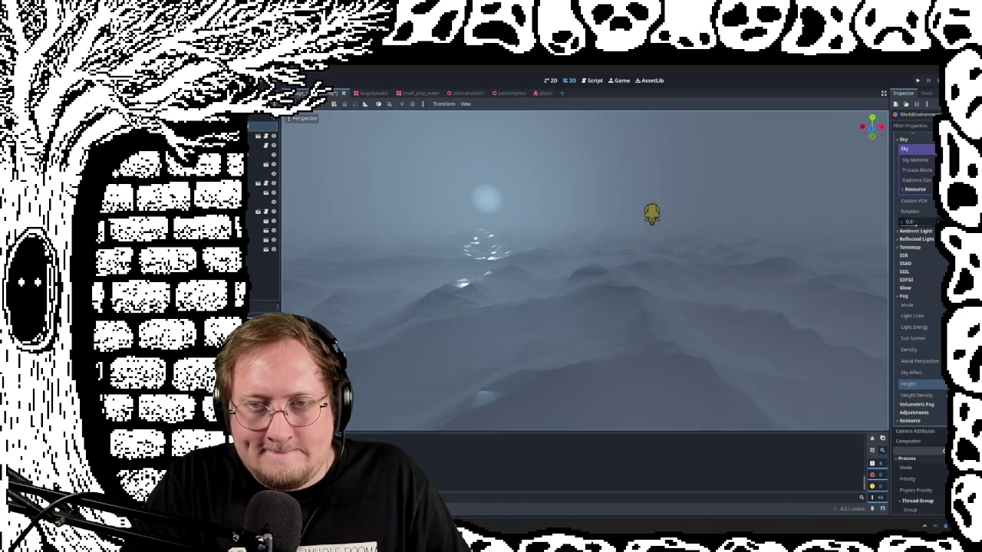
key(F5)
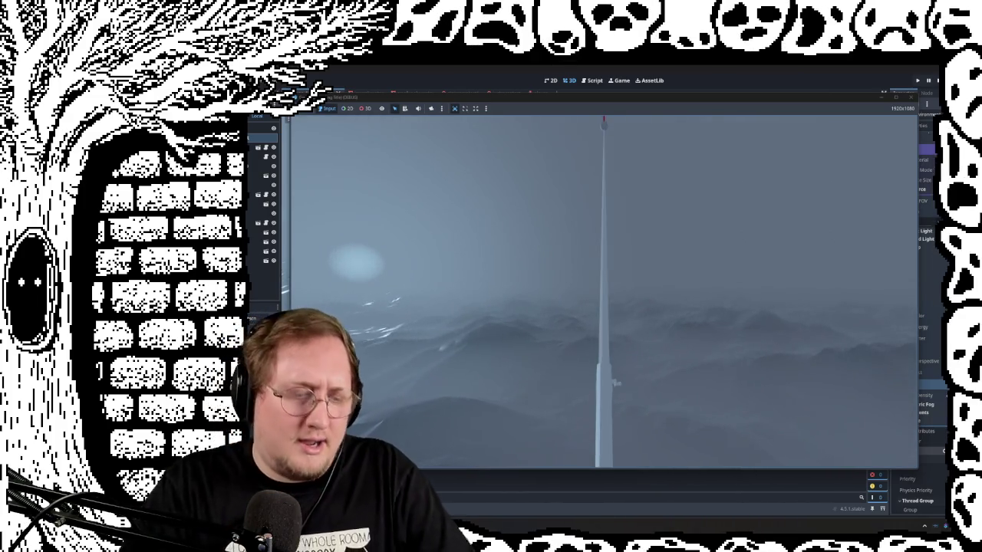
key(F8)
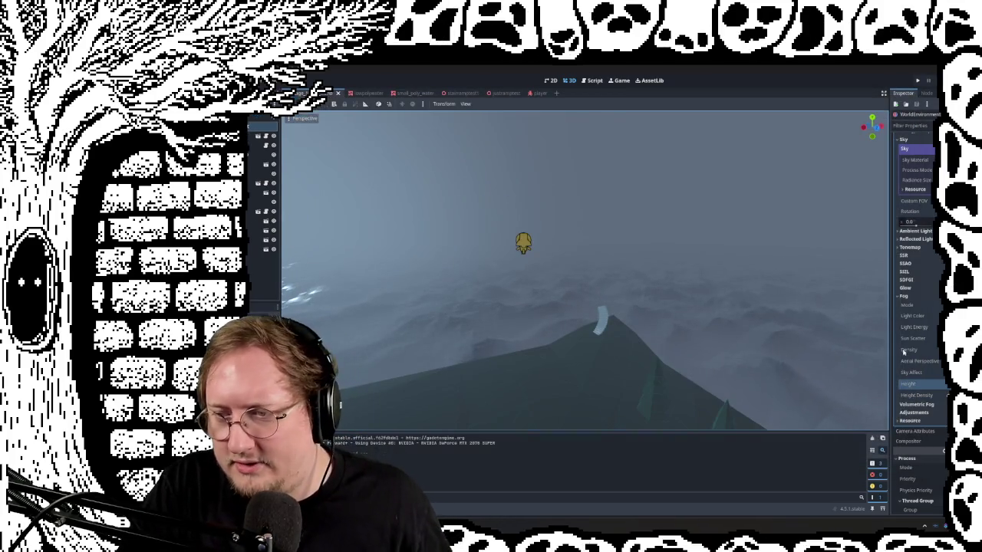
middle_drag(726, 366, 690, 330)
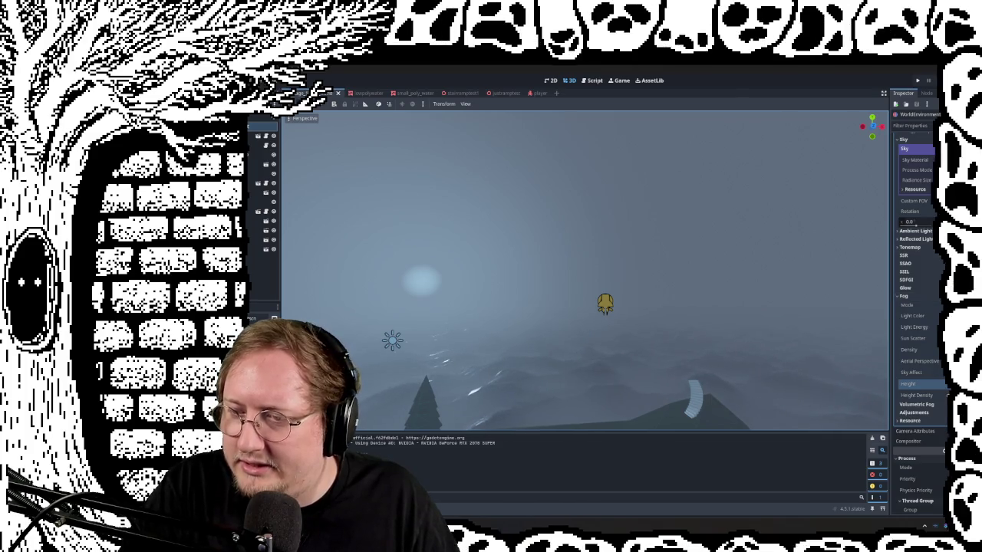
click(920, 404)
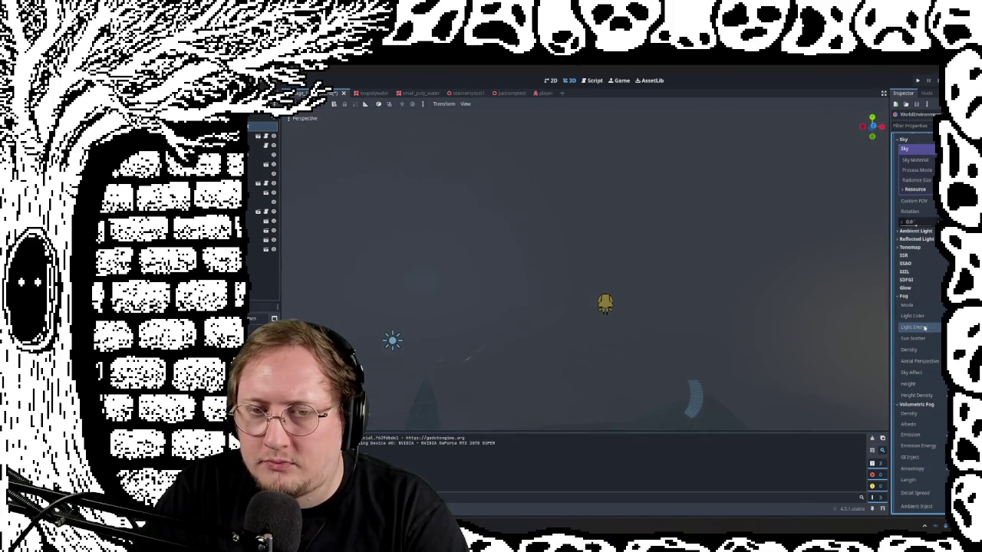
Adjust the volumetric fog Light Energy and Aerial Perspective values near the hill
drag(935, 326, 935, 325)
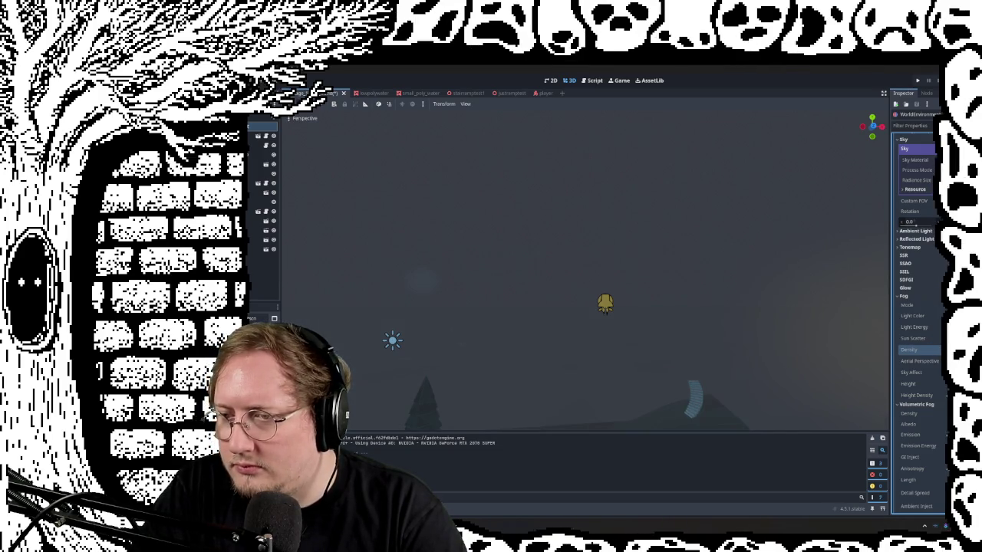
mouse_move(583, 269)
middle_down()
mouse_move(537, 253)
mouse_move(491, 261)
middle_up()
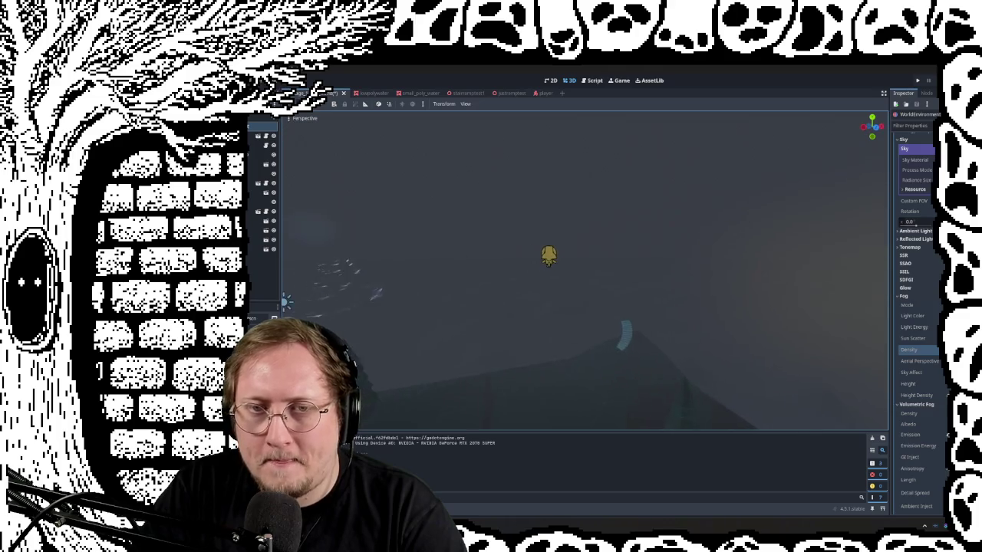
drag(929, 360, 938, 361)
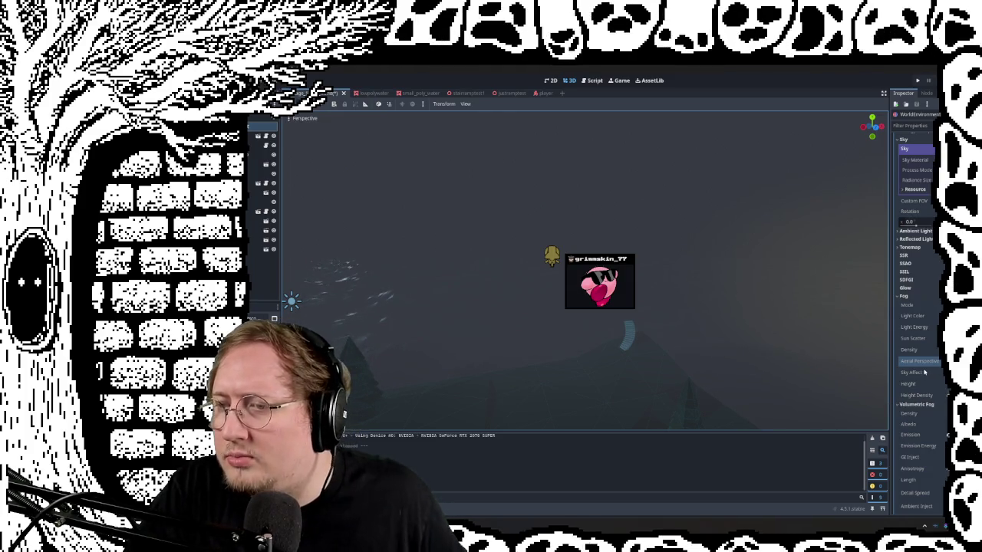
Compare fog changes with undo/redo, keep the brighter fog, and launch the game
key(ctrl+z)
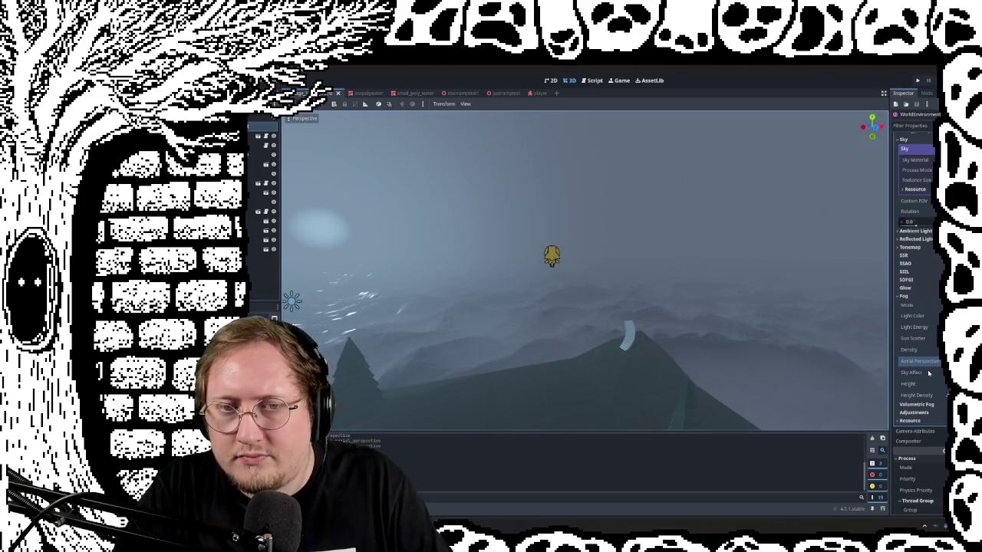
key(ctrl+shift+z)
scroll(927, 380, down, 5)
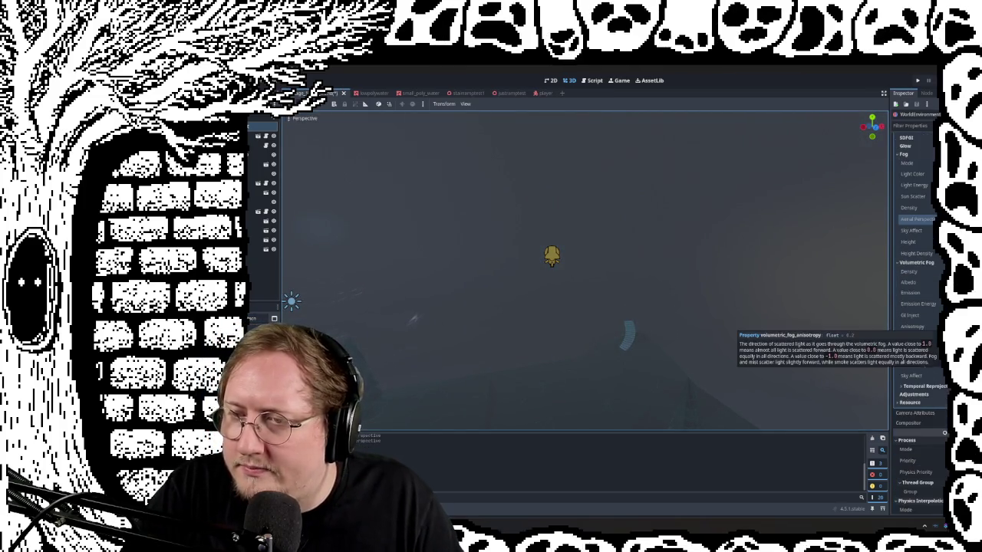
key(ctrl+z)
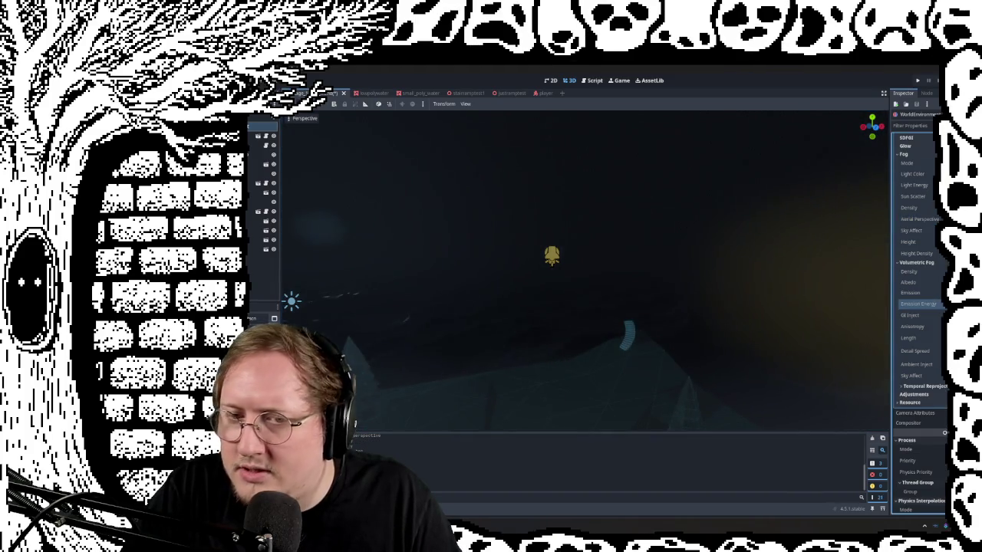
key(ctrl+shift+z)
key(ctrl+z)
key(ctrl+shift+z)
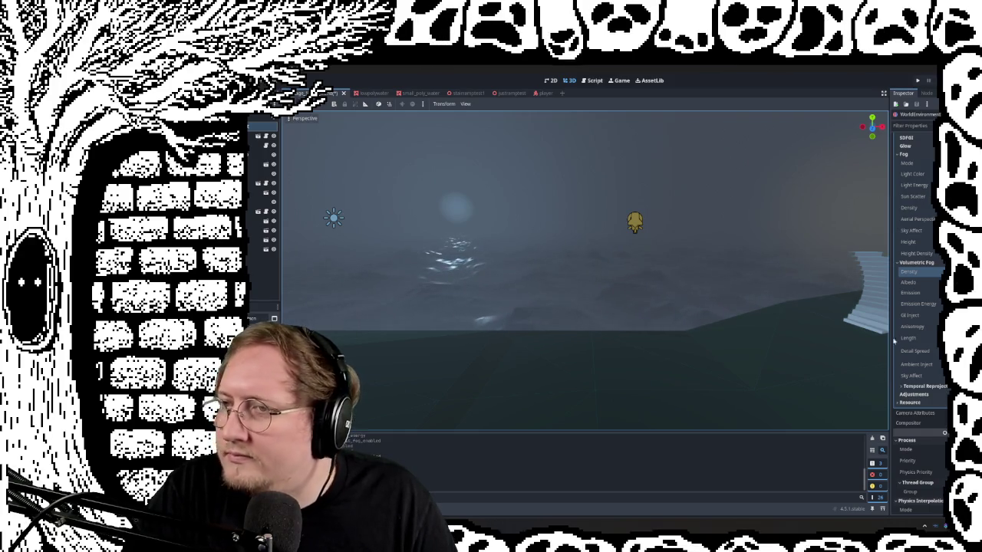
key(F5)
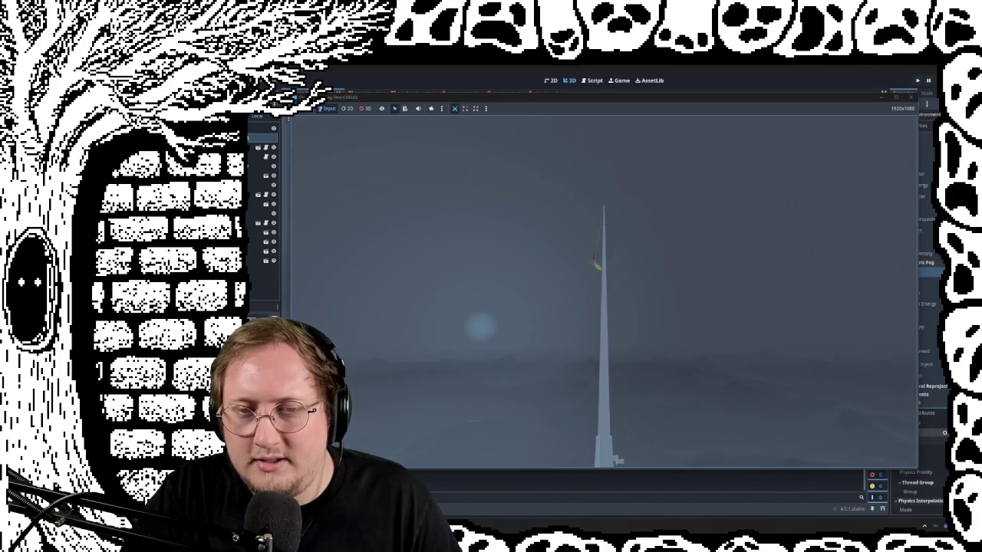
key(Escape)
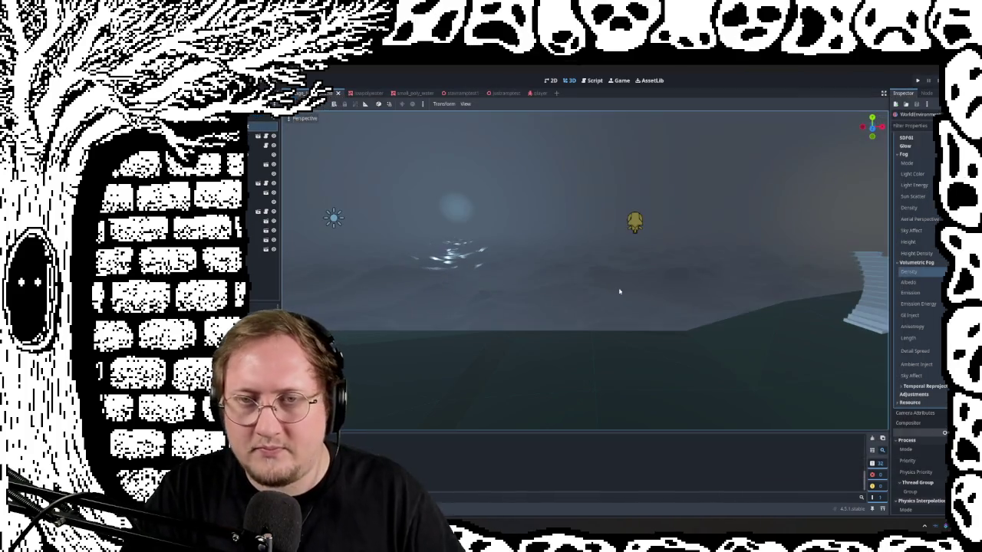
Fly around the foggy hill, tree and player, then bring up player.gd in the Script workspace
right_drag(603, 313, 603, 312)
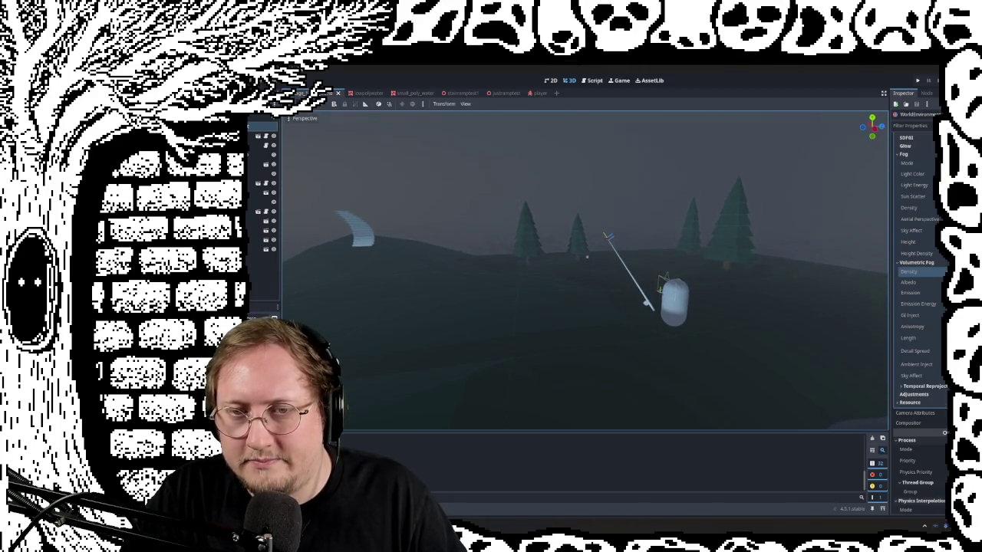
right_drag(603, 313, 603, 312)
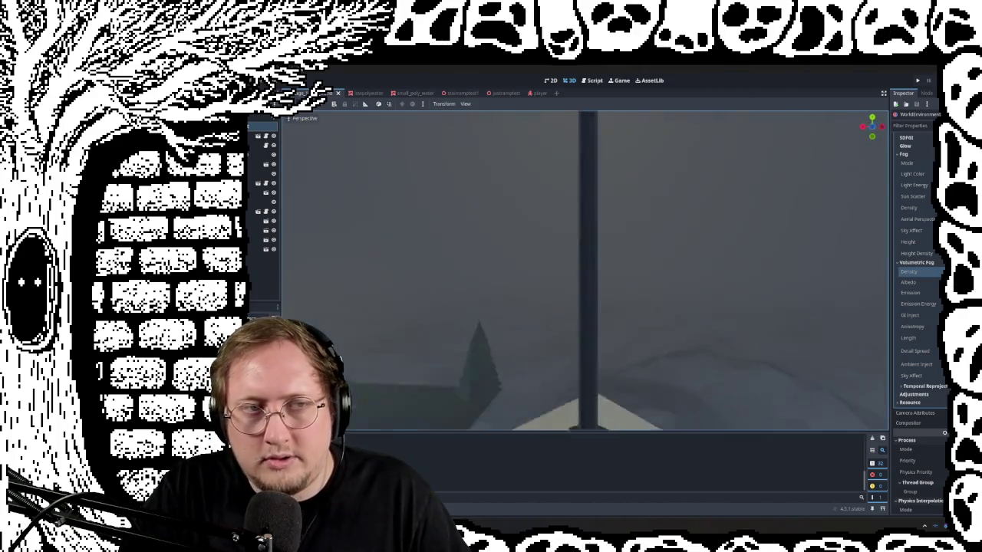
right_drag(608, 314, 607, 313)
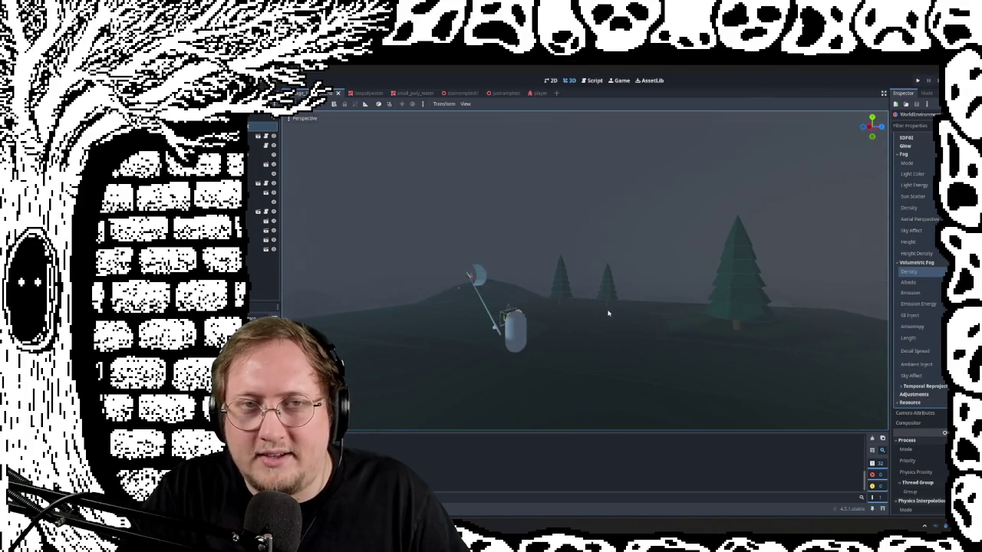
click(591, 80)
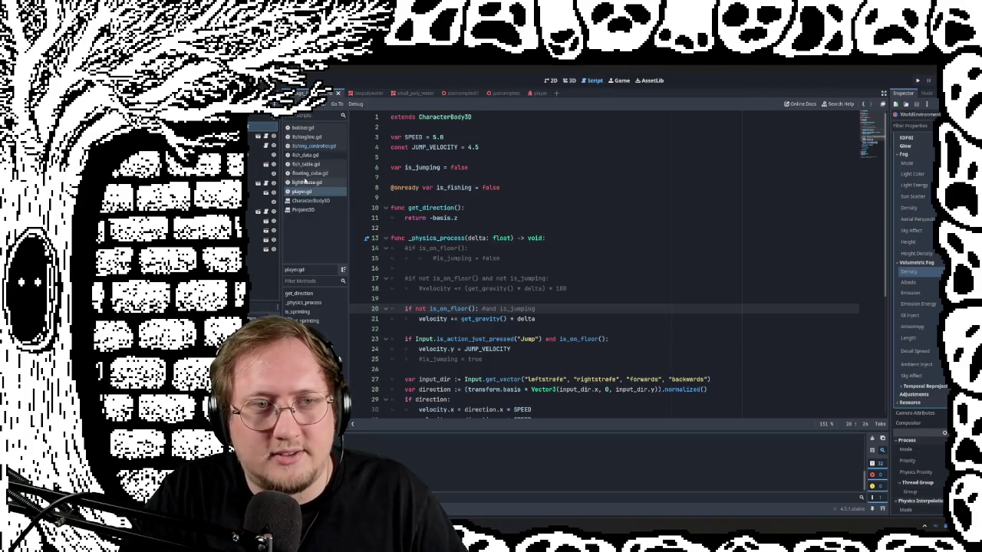
Open fishing_controller.gd and skim it from top to bottom and back
click(311, 146)
scroll(620, 274, up, 5)
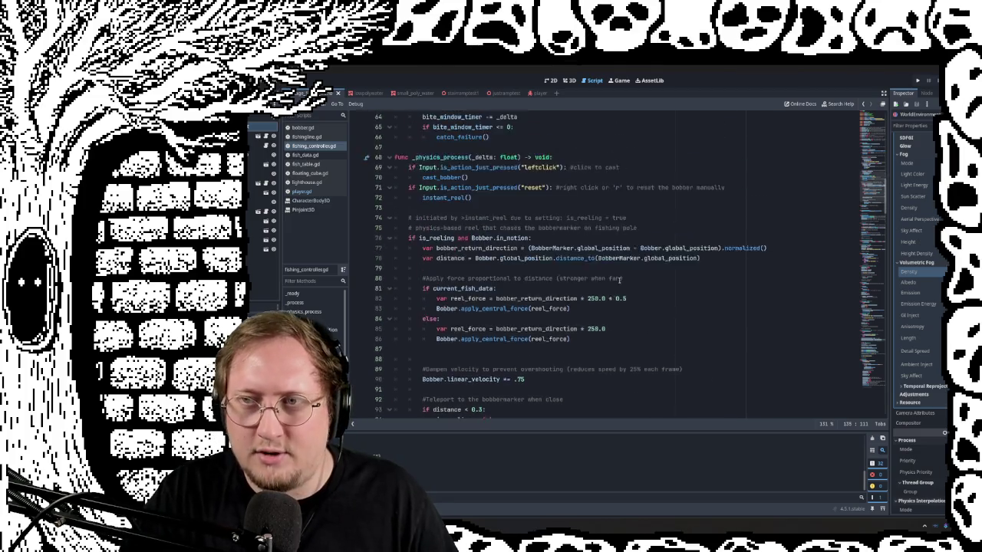
scroll(620, 274, up, 5)
scroll(620, 274, up, 8)
scroll(620, 274, up, 6)
scroll(537, 253, up, 2)
scroll(468, 232, down, 5)
scroll(468, 232, down, 6)
scroll(499, 238, down, 7)
scroll(552, 244, down, 8)
scroll(595, 248, down, 6)
scroll(595, 248, down, 9)
scroll(595, 249, down, 7)
scroll(594, 250, down, 6)
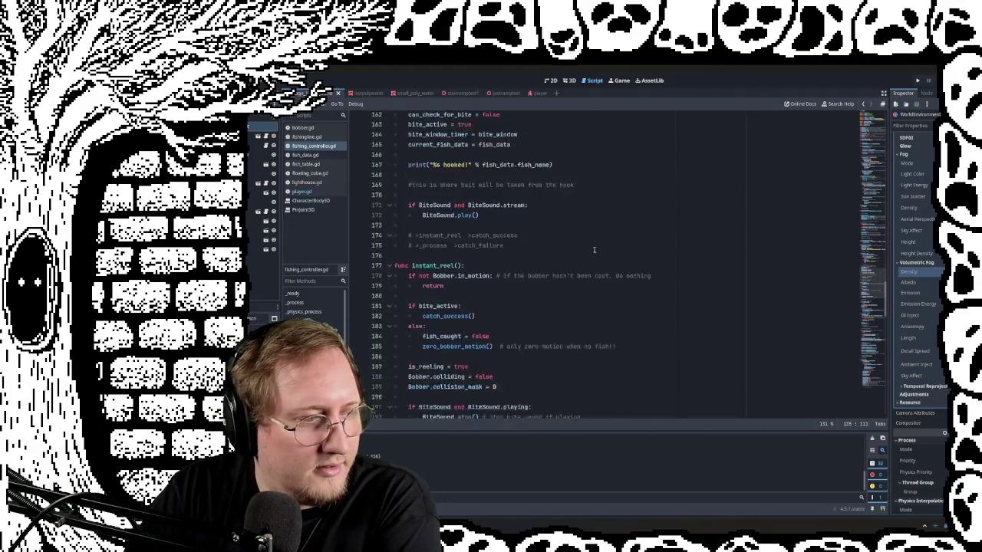
scroll(594, 249, down, 6)
scroll(594, 249, down, 7)
scroll(594, 249, down, 6)
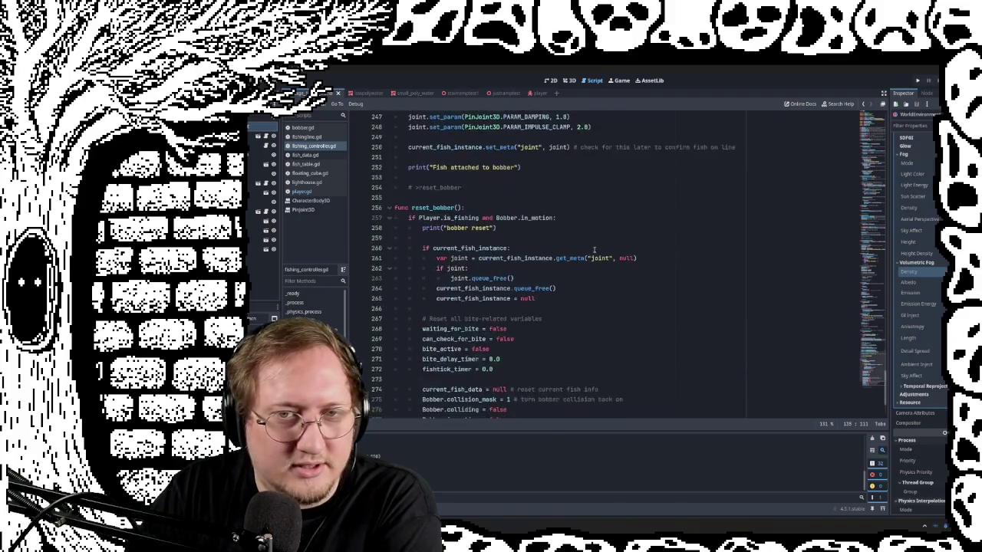
scroll(594, 249, down, 6)
scroll(594, 249, up, 6)
scroll(594, 249, up, 8)
scroll(594, 249, up, 8)
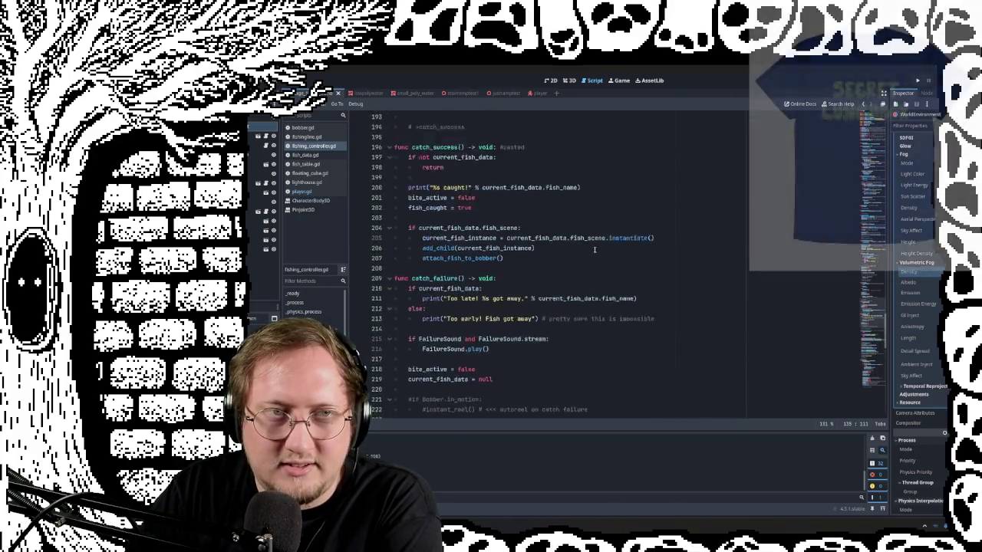
scroll(595, 250, up, 8)
scroll(595, 250, up, 9)
scroll(591, 249, up, 9)
scroll(583, 249, up, 9)
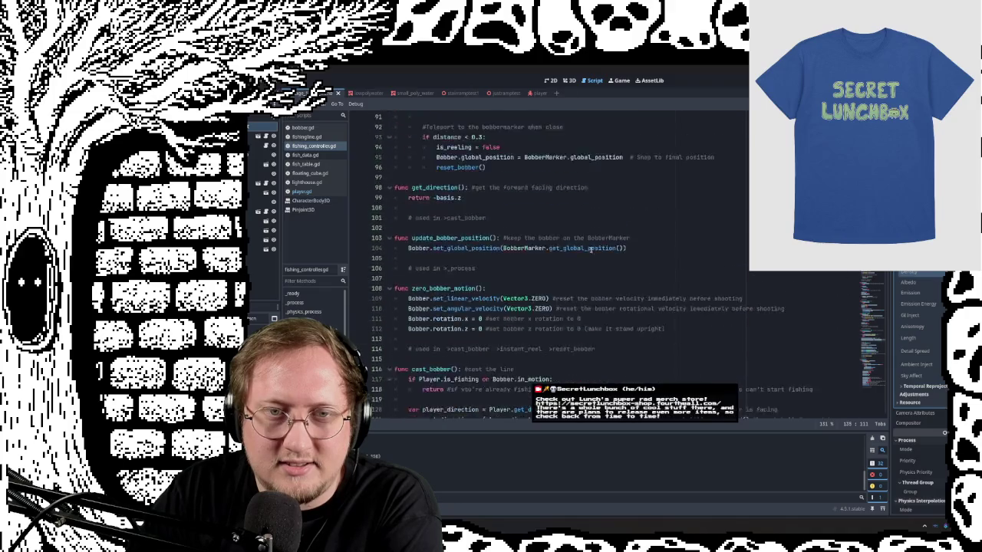
scroll(572, 249, up, 9)
scroll(573, 249, up, 8)
scroll(574, 251, up, 9)
Read through the catch, reel and reset logic, then open fishingline.gd
scroll(576, 254, down, 4)
scroll(430, 238, down, 2)
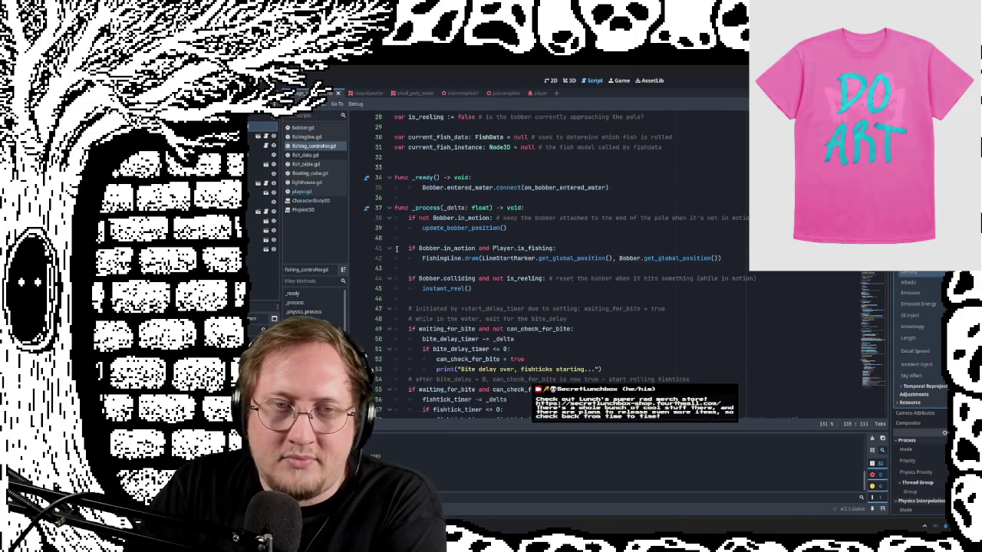
scroll(441, 207, down, 3)
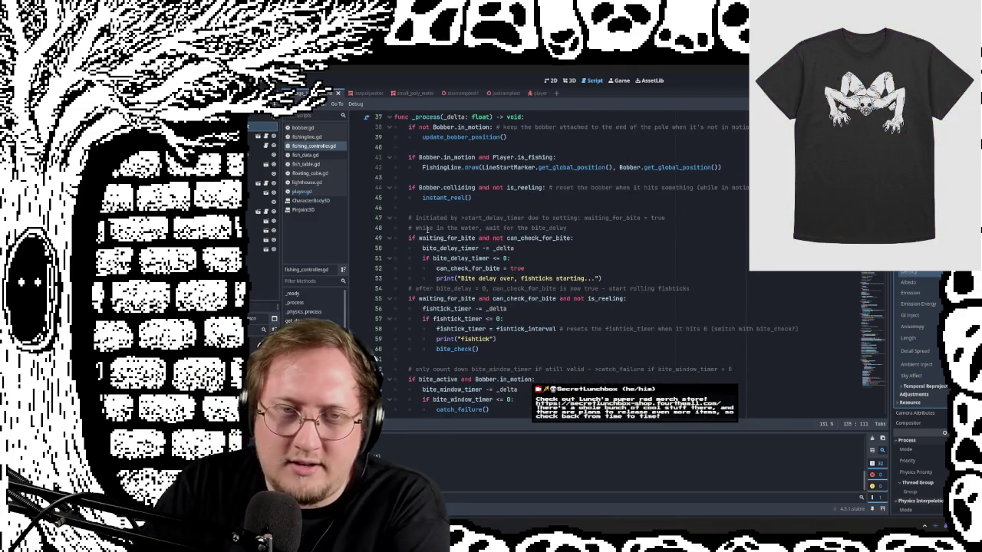
scroll(485, 307, down, 2)
scroll(482, 292, down, 2)
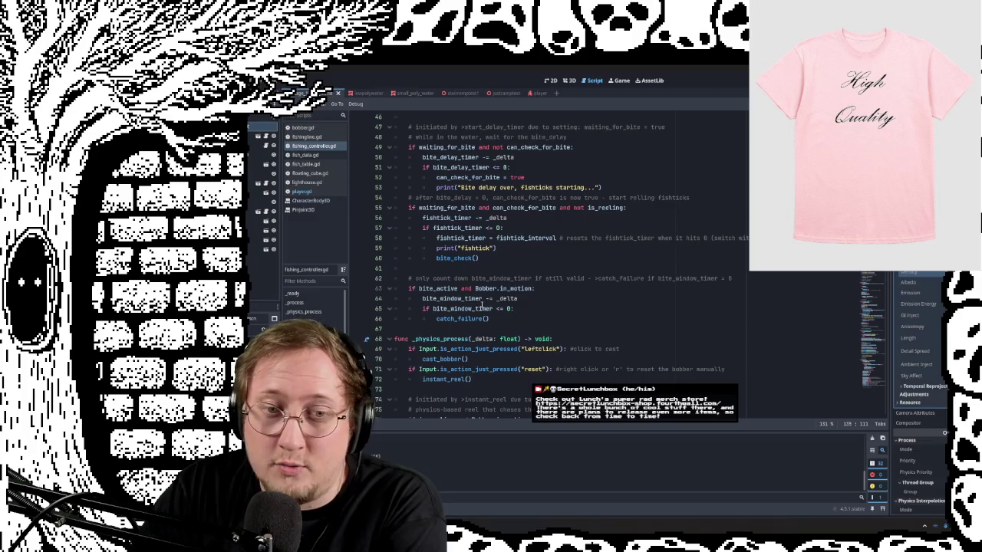
scroll(464, 246, down, 3)
scroll(453, 199, down, 1)
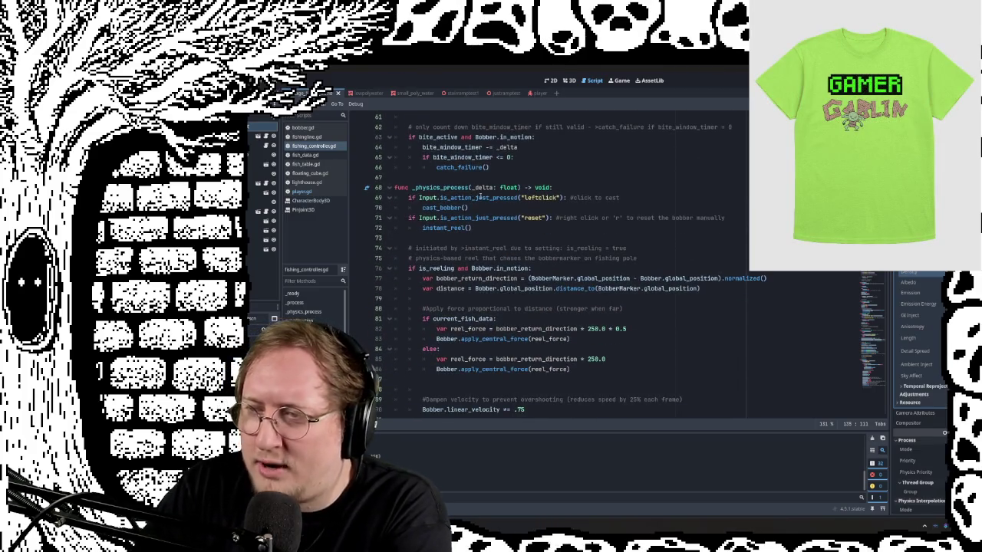
scroll(480, 200, down, 3)
scroll(480, 223, down, 3)
scroll(480, 241, down, 1)
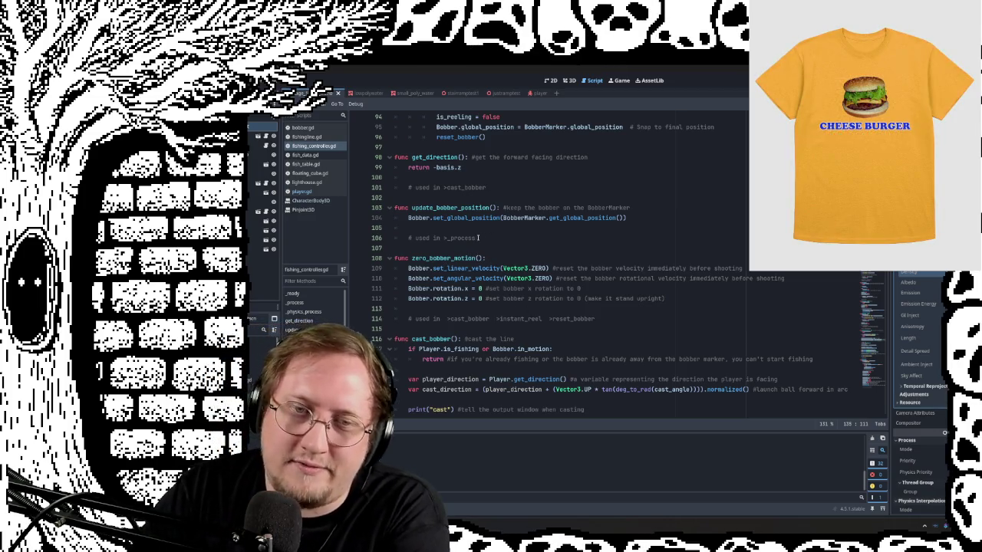
scroll(474, 261, down, 2)
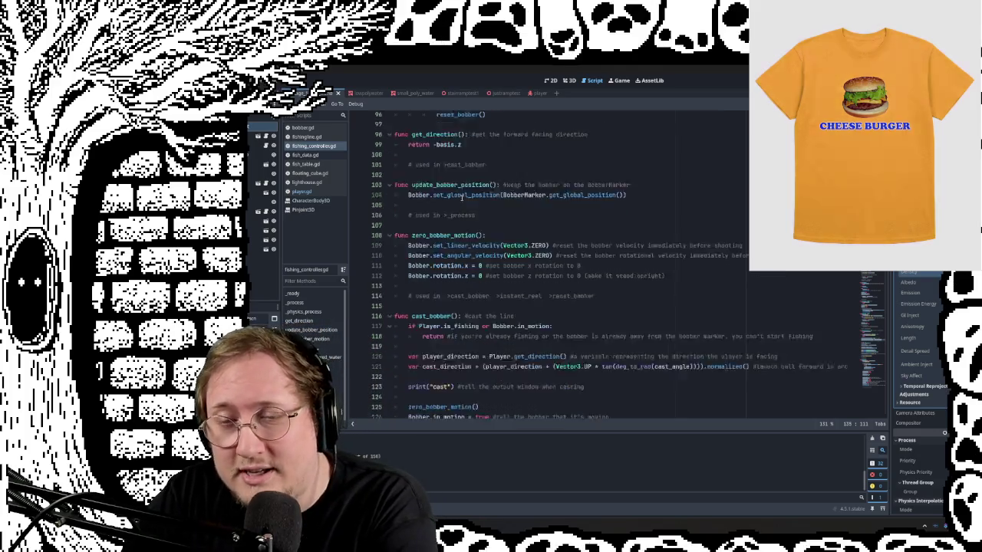
scroll(476, 207, down, 3)
scroll(487, 214, down, 5)
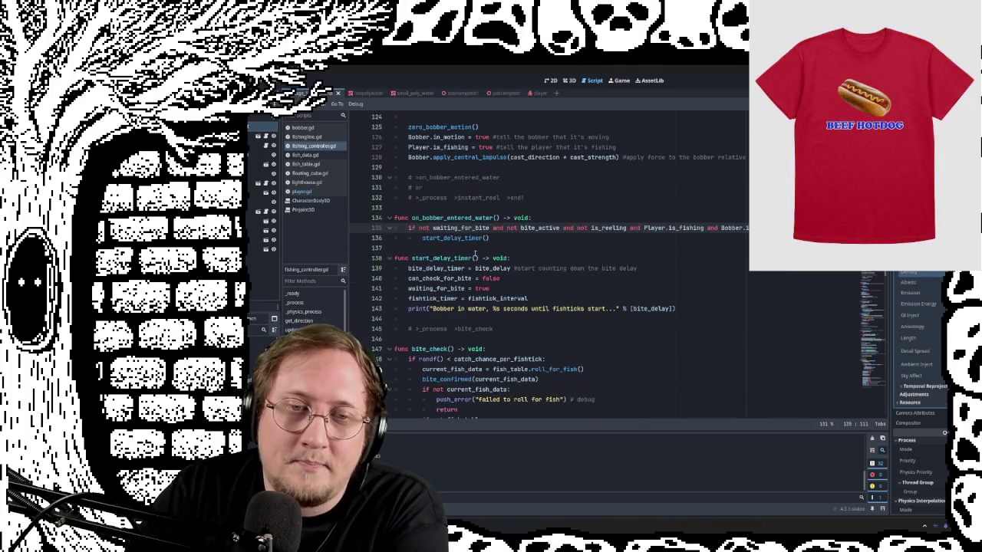
scroll(473, 247, down, 2)
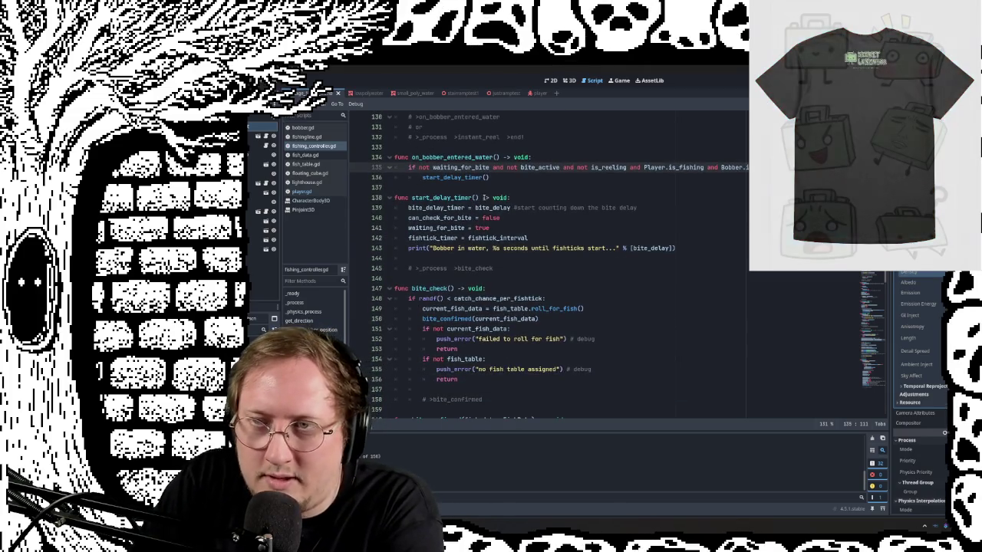
scroll(464, 244, down, 3)
scroll(460, 242, up, 2)
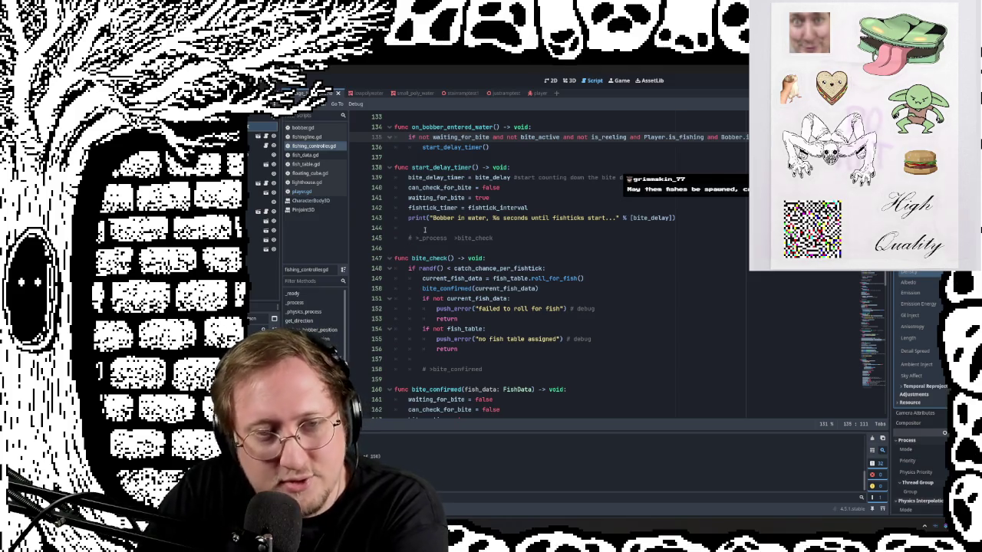
scroll(485, 229, down, 4)
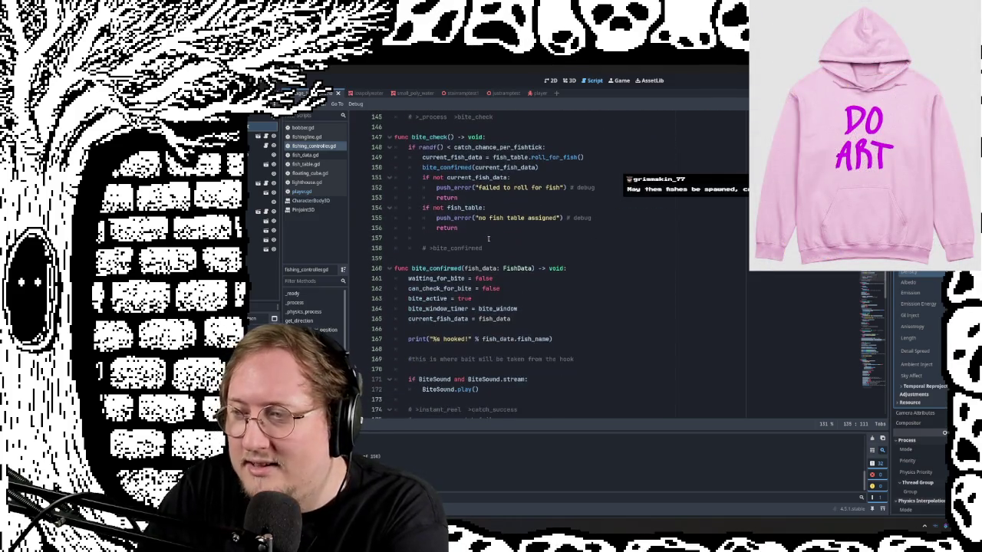
scroll(423, 259, down, 2)
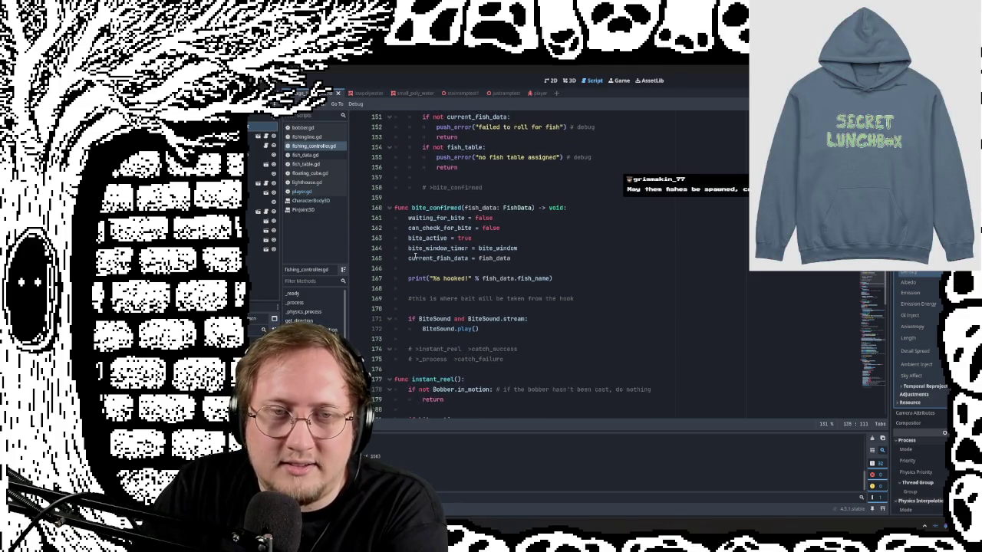
scroll(415, 212, down, 3)
scroll(429, 209, down, 1)
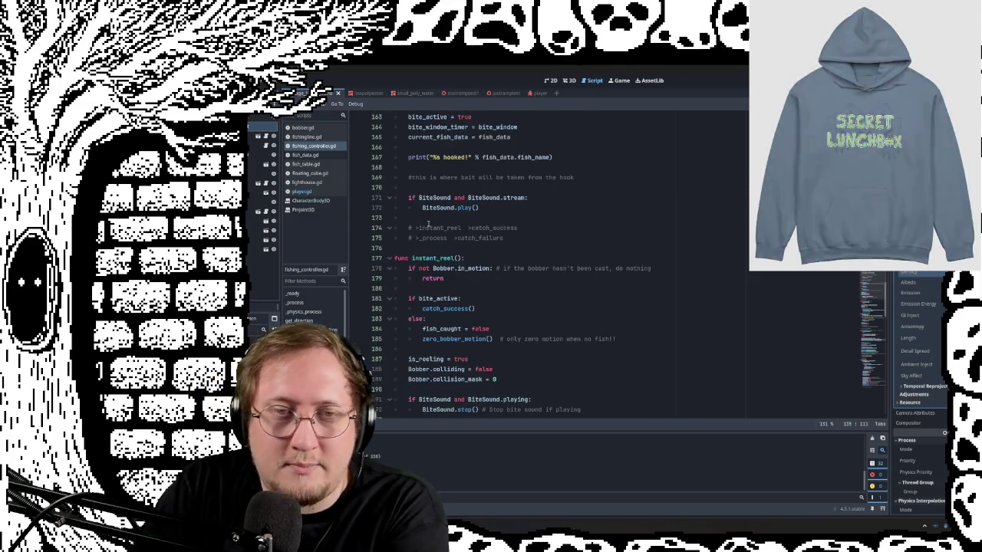
scroll(397, 177, down, 3)
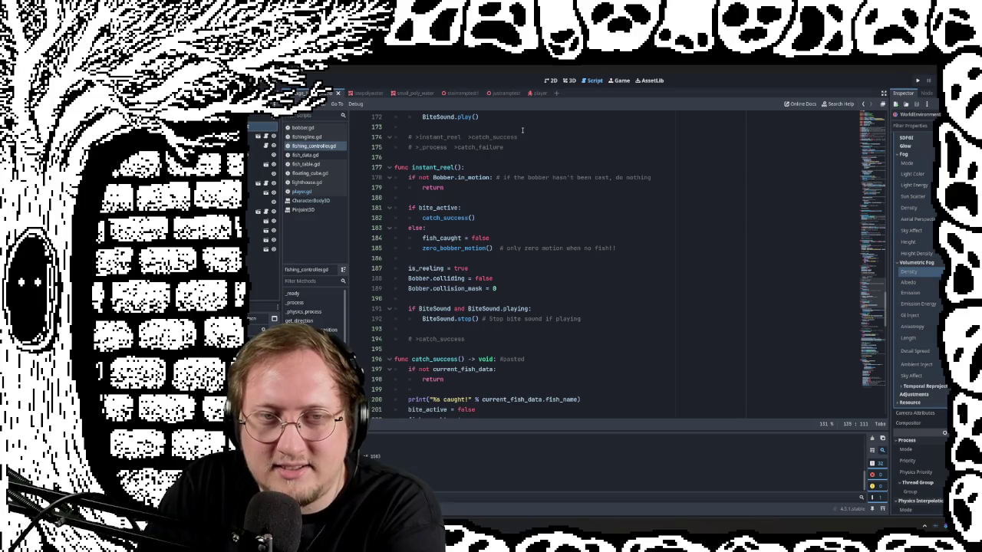
scroll(514, 154, down, 3)
scroll(499, 184, down, 2)
scroll(487, 211, down, 1)
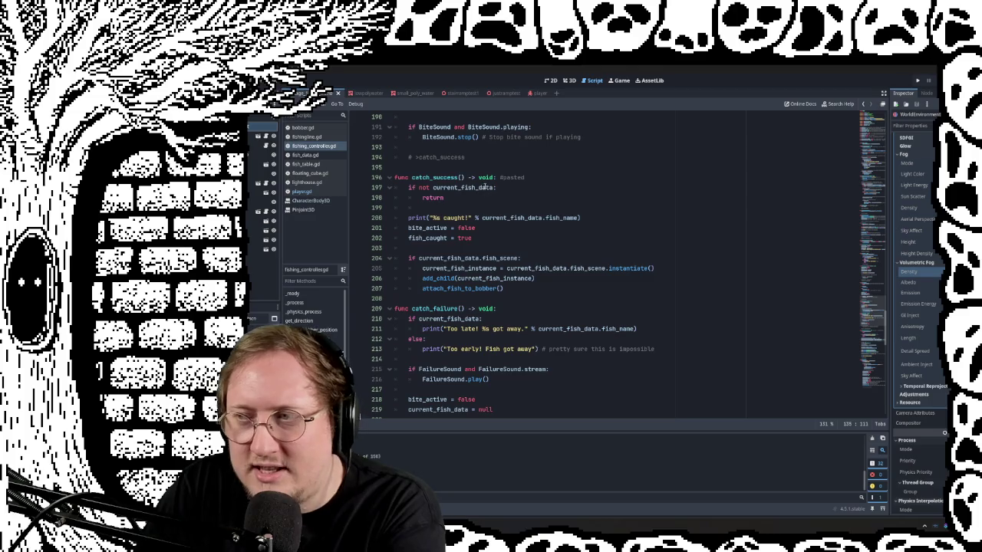
scroll(491, 258, down, 2)
scroll(494, 246, down, 1)
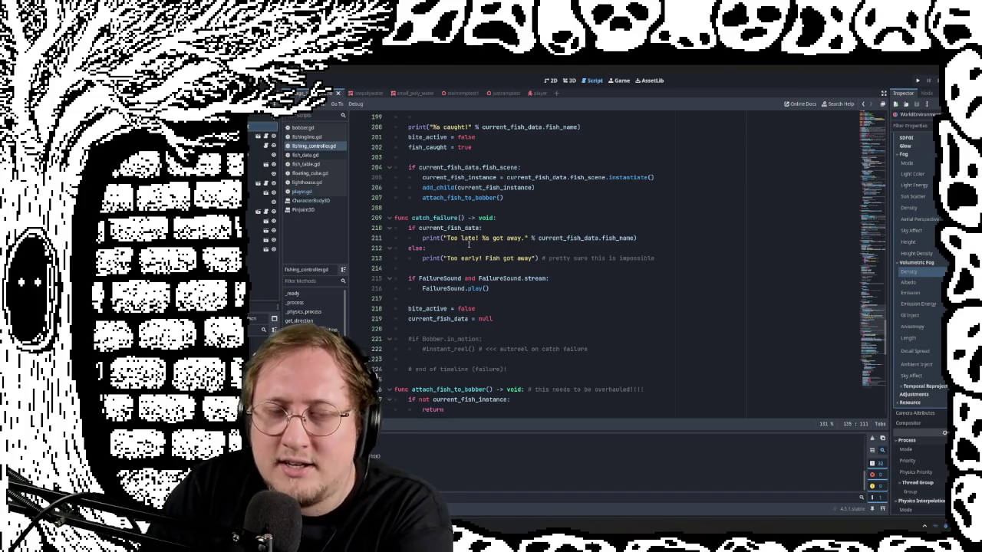
scroll(468, 244, down, 2)
scroll(483, 238, down, 5)
scroll(499, 230, down, 2)
scroll(514, 223, down, 6)
scroll(514, 222, down, 3)
scroll(522, 223, down, 2)
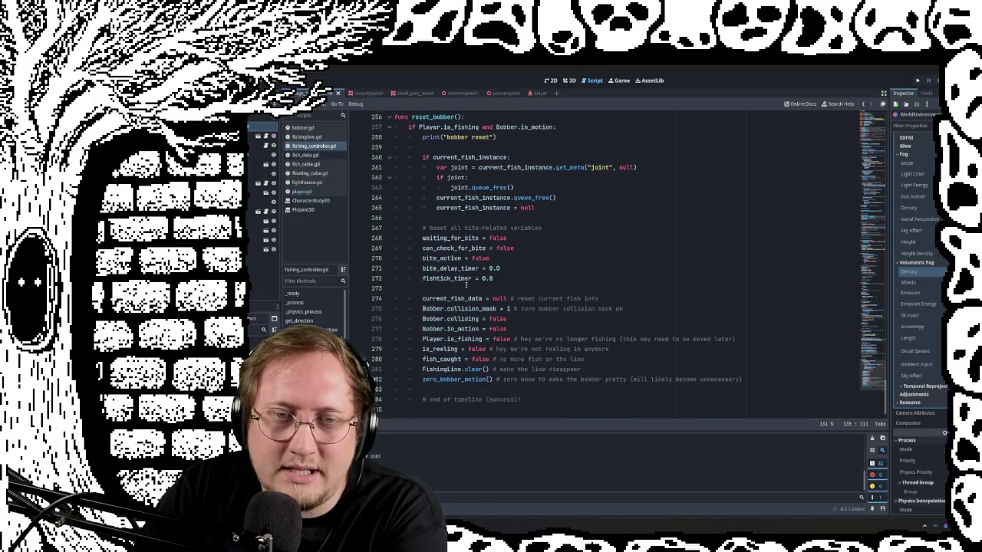
scroll(461, 276, up, 5)
scroll(422, 246, up, 5)
scroll(369, 215, up, 1)
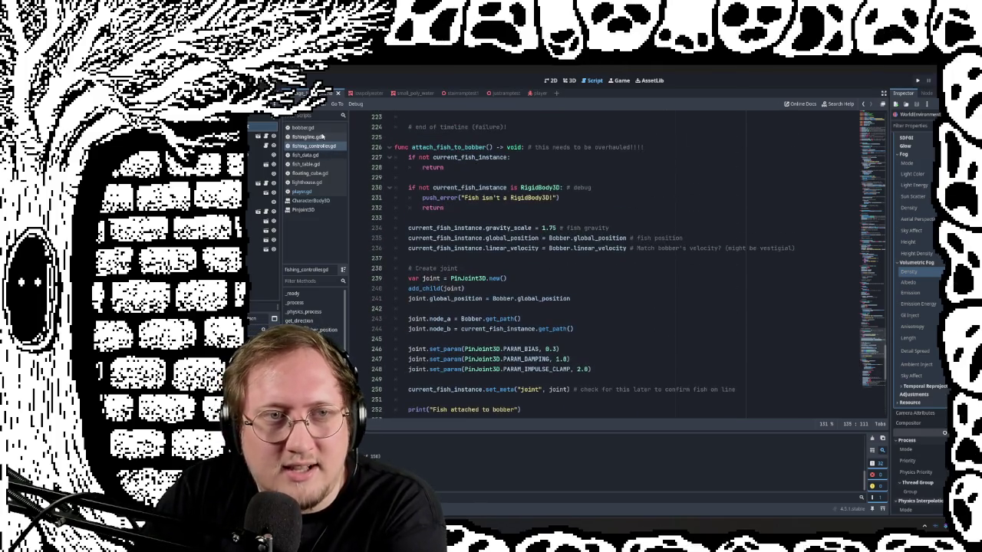
click(307, 137)
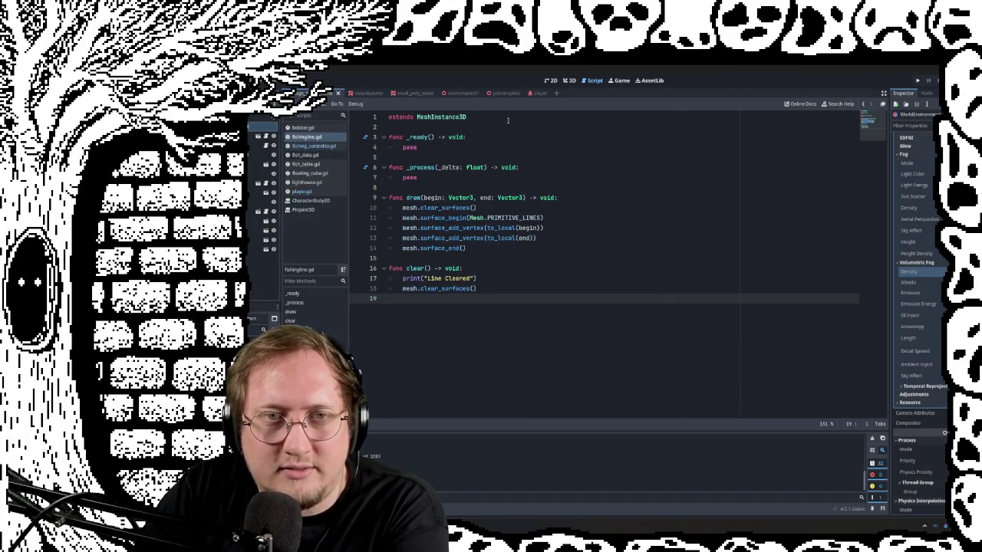
Review bobber.gd, then open fish_data.gd and fish_table.gd
click(301, 128)
scroll(537, 215, up, 3)
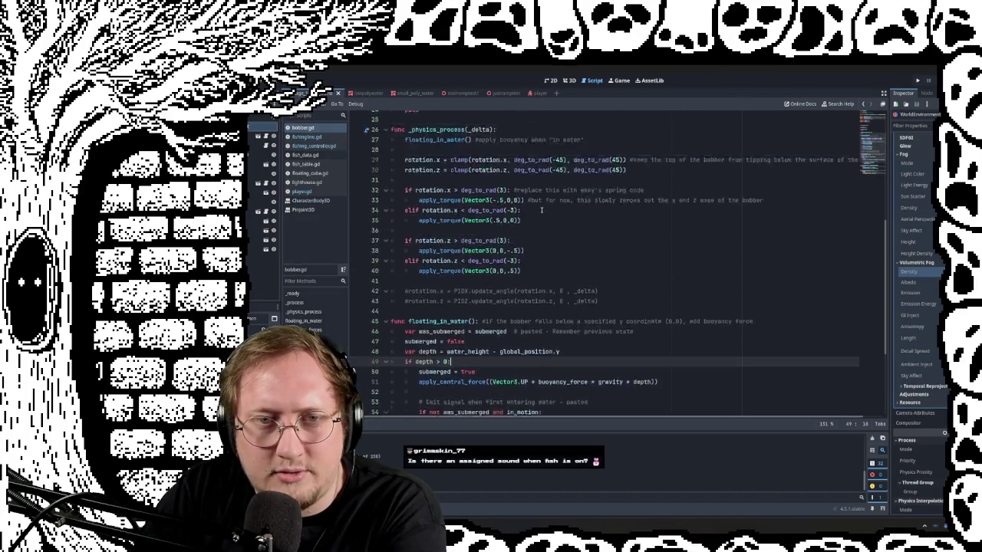
scroll(543, 211, up, 5)
scroll(543, 211, up, 2)
click(305, 155)
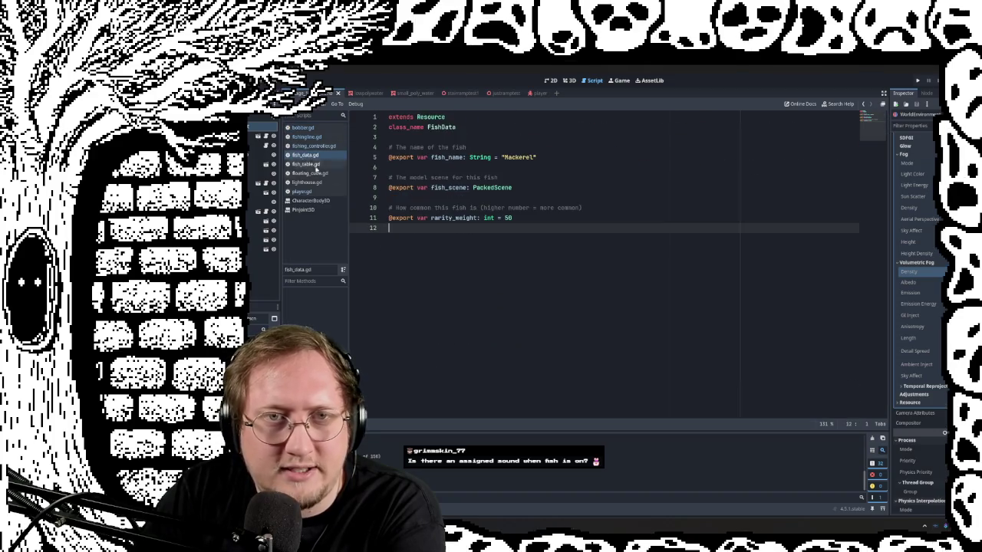
click(307, 164)
Scroll fish_table.gd, check the floating_cube.gd buoyancy script, and launch the game
scroll(393, 191, down, 1)
scroll(393, 192, down, 2)
scroll(393, 191, up, 3)
click(307, 174)
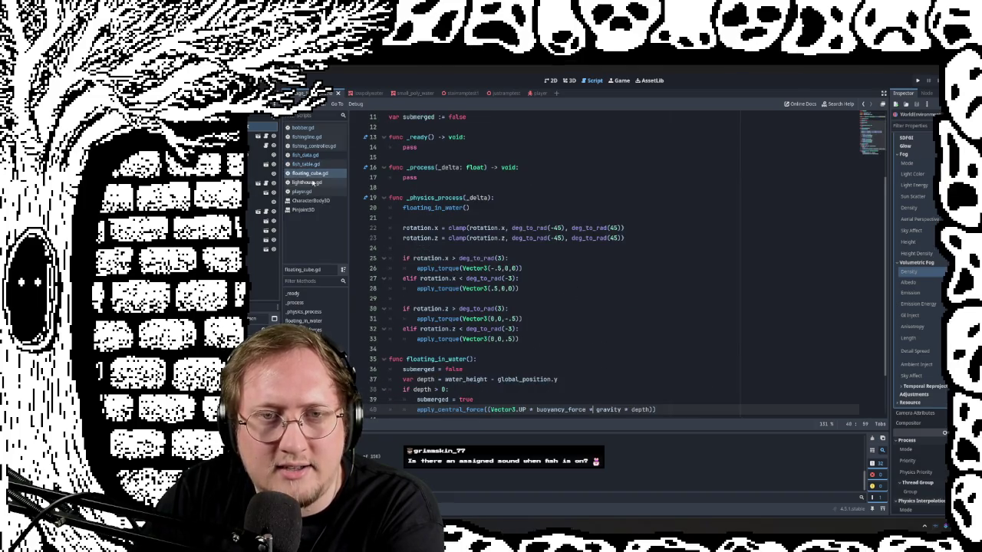
scroll(483, 219, down, 2)
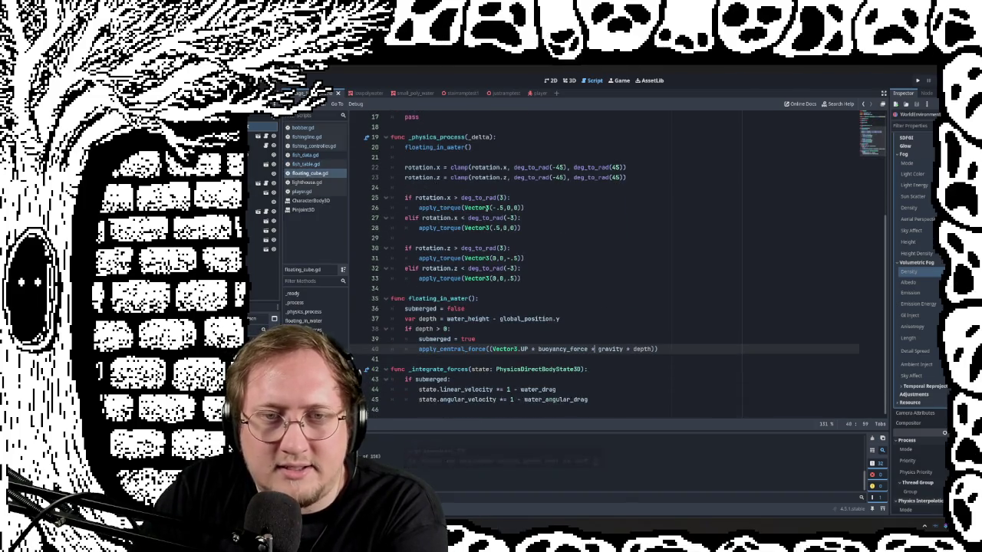
scroll(576, 237, up, 5)
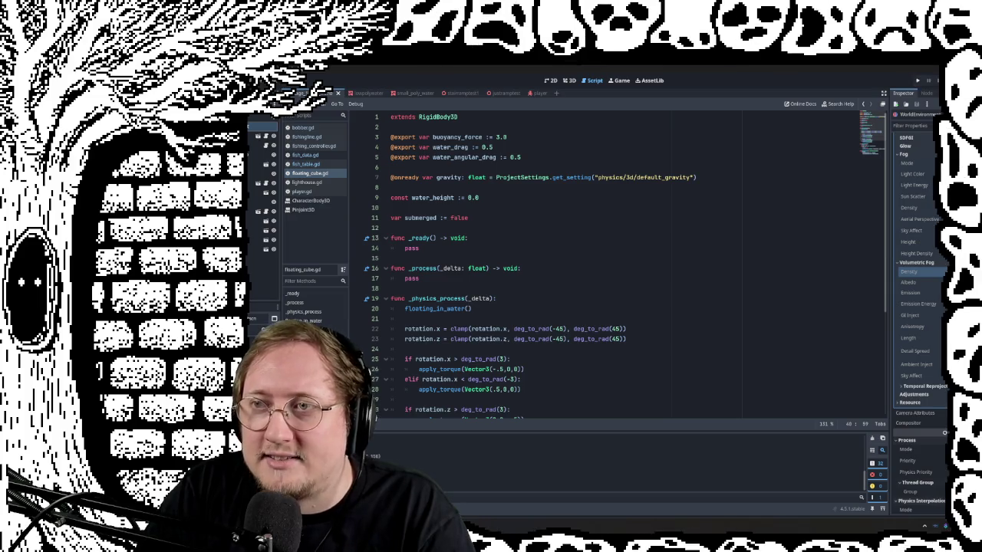
key(F5)
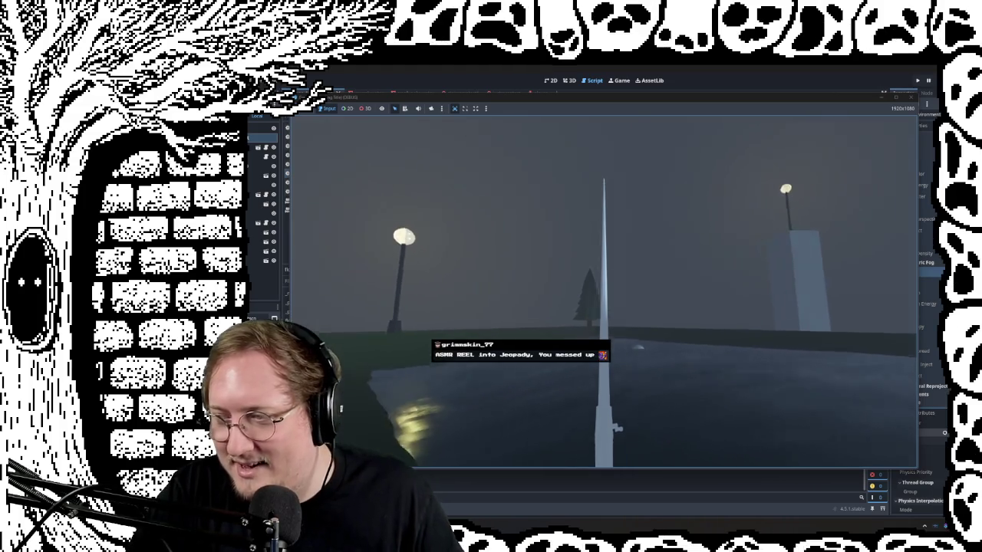
Walk the player toward the lamp post and turn to face the trees and hill
key(w)
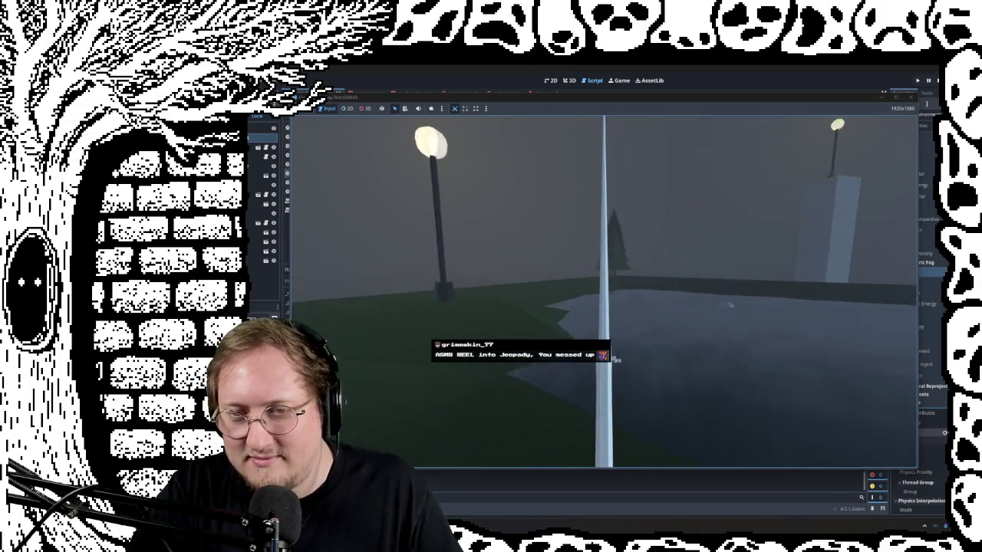
key(a)
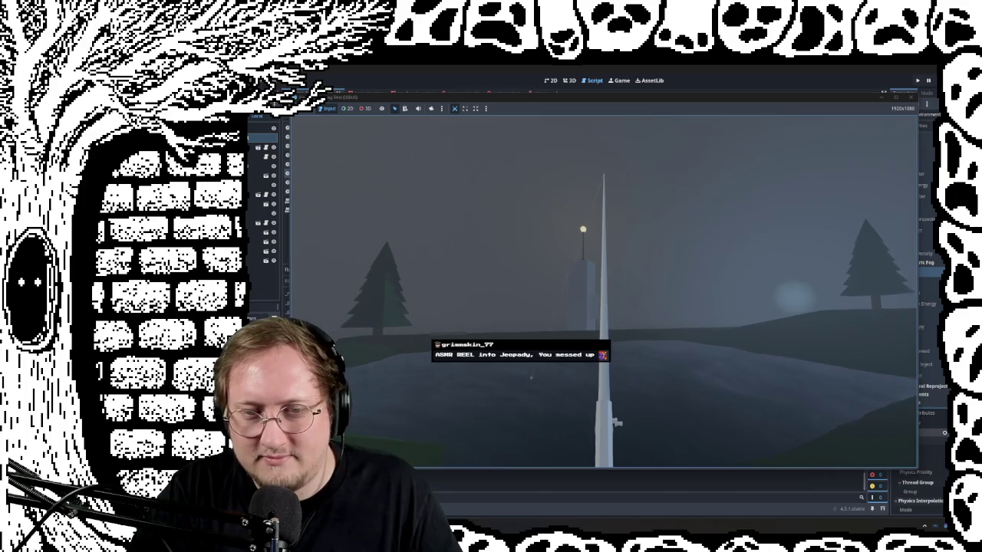
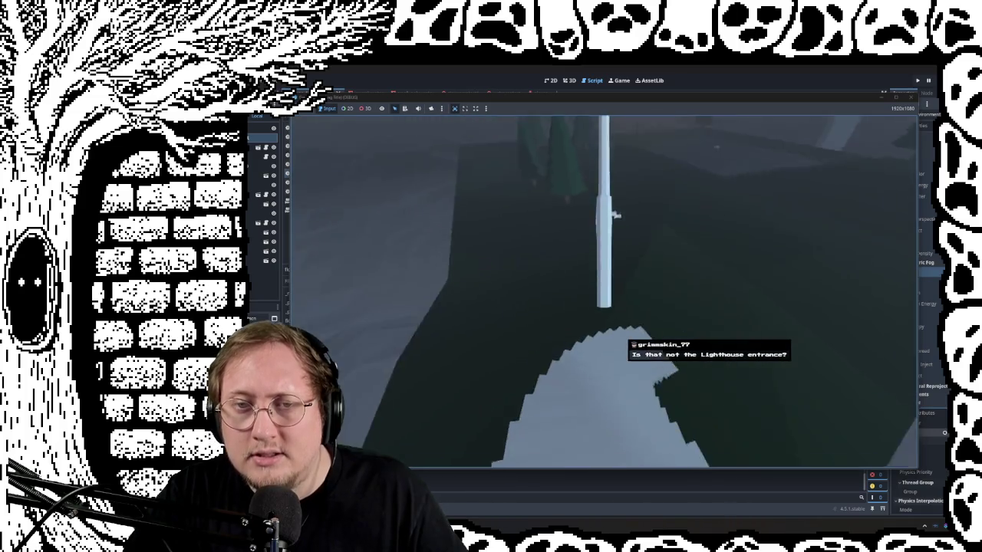
Walk the player past the tree to the lighthouse, then stop the game with F8
key(w)
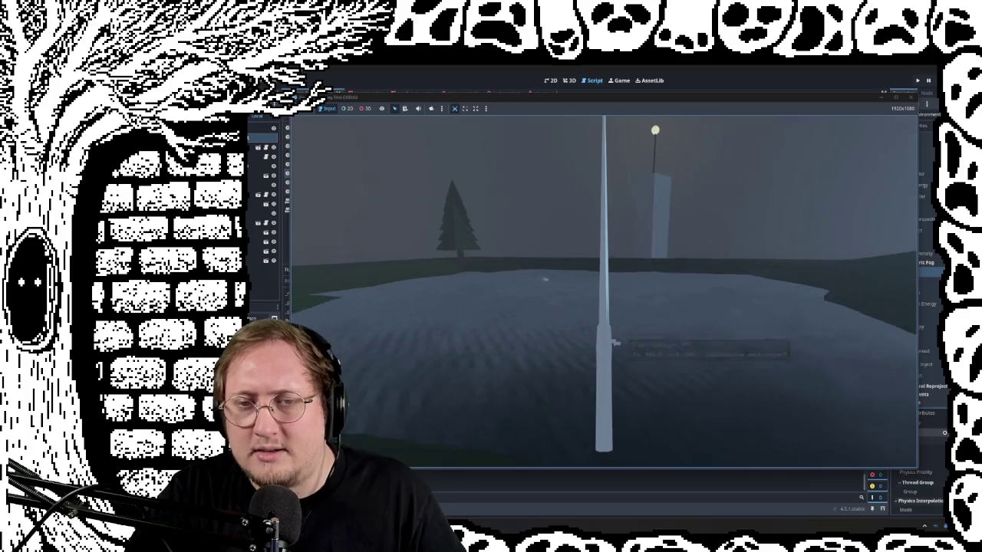
key(w)
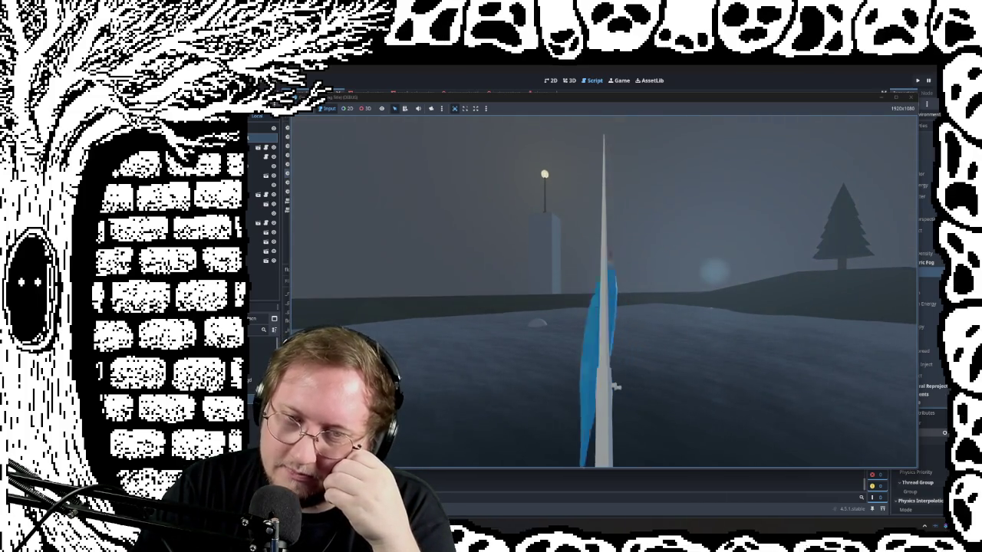
key(F8)
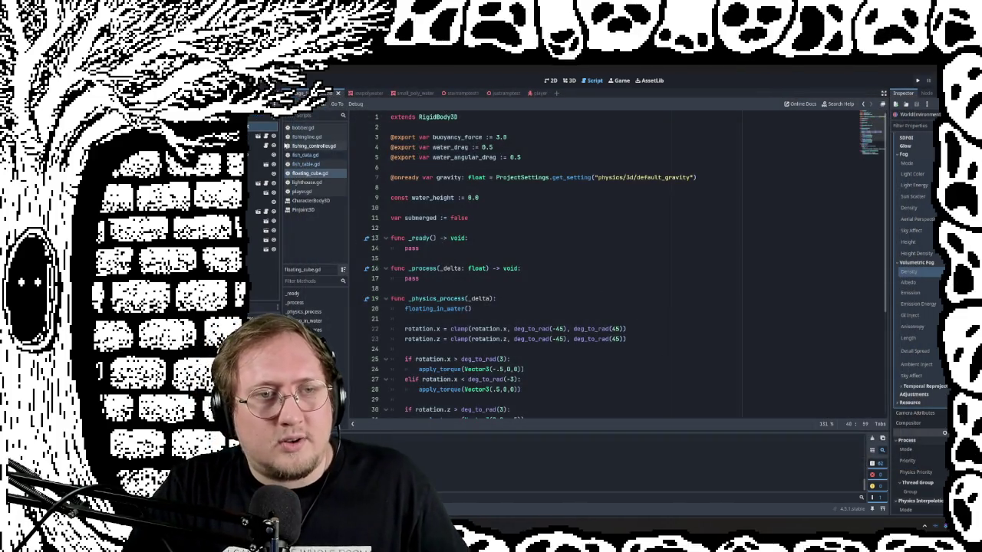
Review fishing_controller.gd, fly through the foggy 3D scene, then bring up Blender's start screen
click(309, 146)
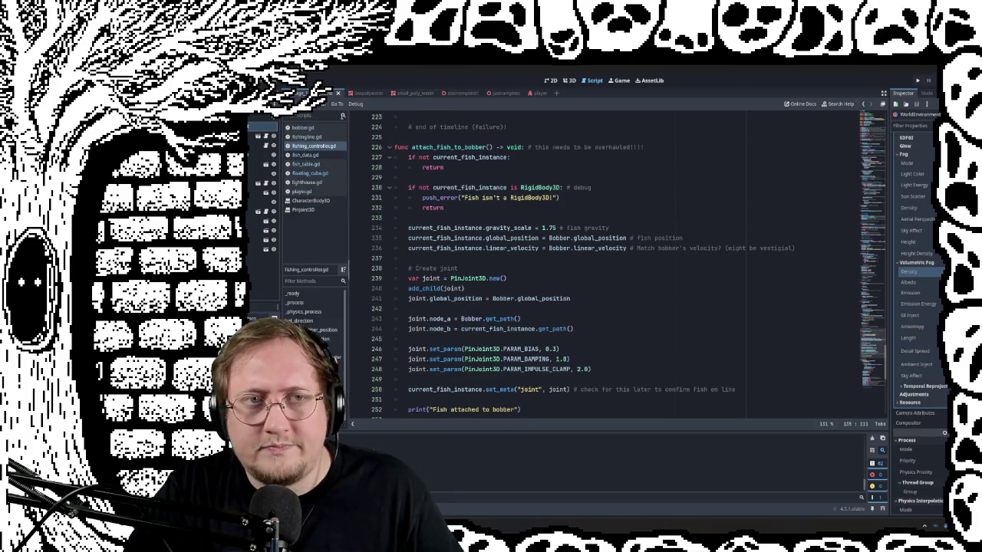
click(568, 80)
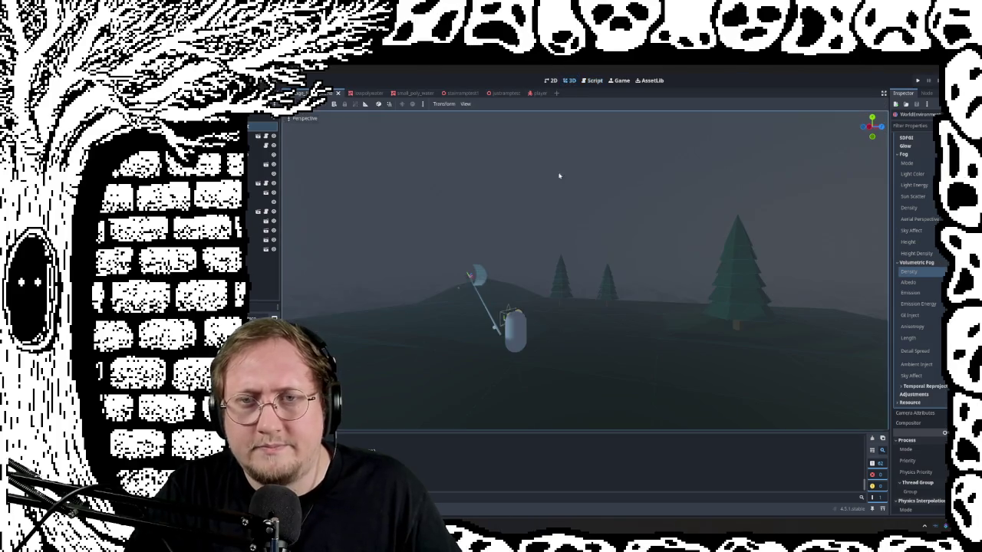
right_drag(583, 268, 629, 298)
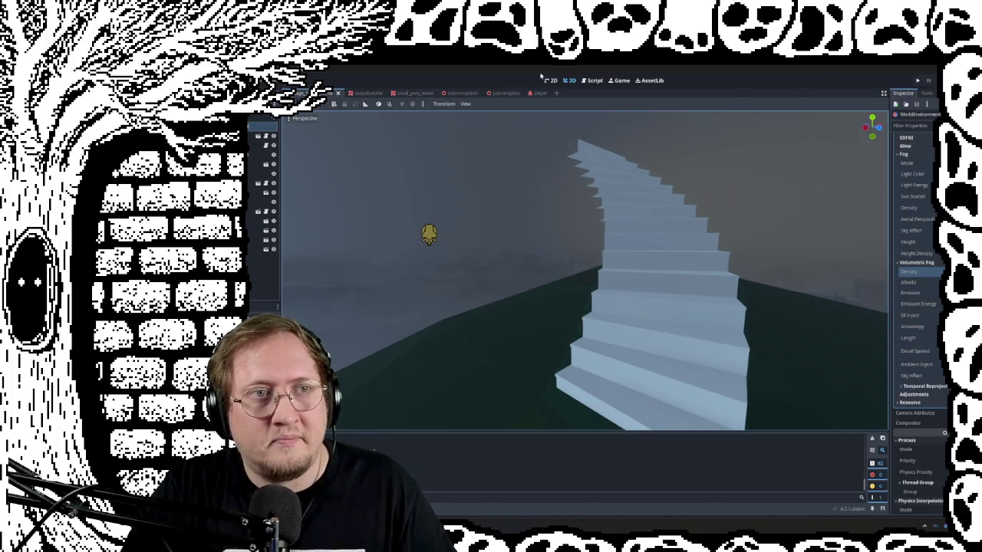
key(F5)
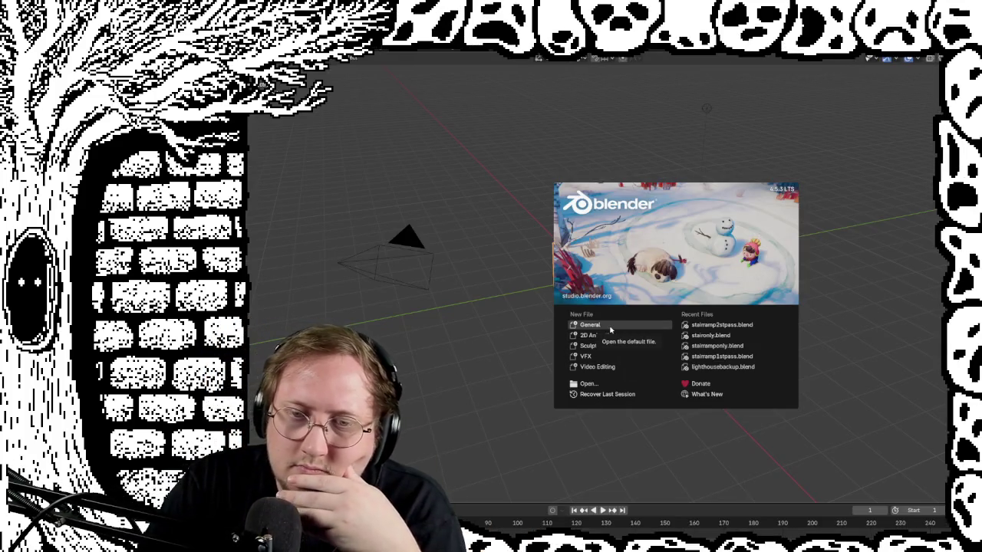
Open stairramp2stpass.blend from Recent Files and orbit around the curved staircase
click(711, 325)
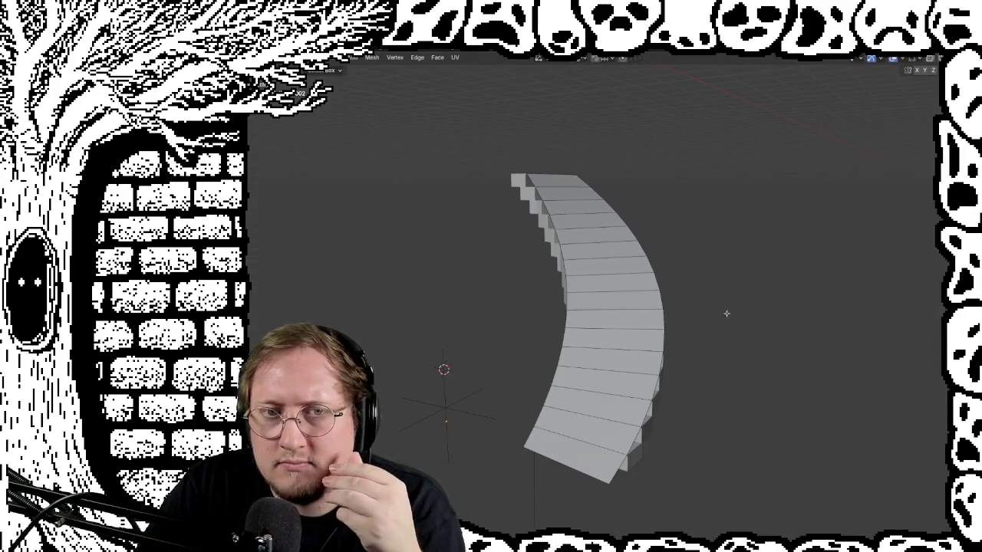
right_click(726, 314)
mouse_move(736, 257)
middle_down()
mouse_move(715, 300)
mouse_move(598, 284)
mouse_move(684, 327)
middle_up()
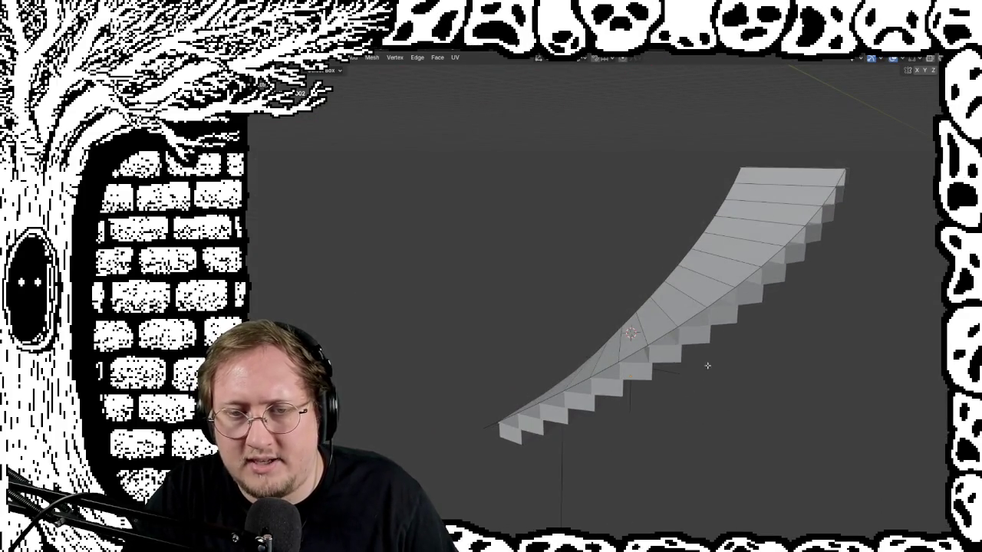
mouse_move(550, 284)
middle_down()
mouse_move(524, 296)
mouse_move(694, 303)
mouse_move(699, 322)
mouse_move(593, 401)
mouse_move(583, 380)
mouse_move(646, 329)
mouse_move(660, 340)
mouse_move(719, 326)
middle_up()
mouse_move(672, 515)
middle_down()
mouse_move(723, 361)
mouse_move(735, 390)
mouse_move(679, 388)
mouse_move(699, 398)
middle_up()
Undo back to the stepped stair version and orbit to look down the central column
key(ctrl+z)
mouse_move(643, 309)
middle_down()
mouse_move(706, 309)
mouse_move(651, 310)
mouse_move(773, 355)
middle_up()
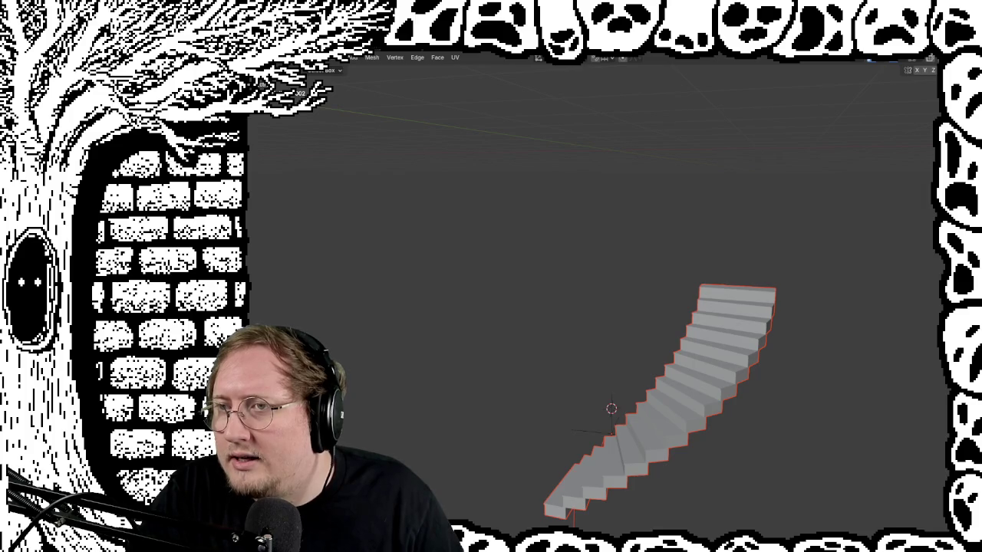
mouse_move(717, 237)
middle_down()
mouse_move(809, 247)
mouse_move(756, 326)
mouse_move(729, 325)
mouse_move(677, 394)
middle_up()
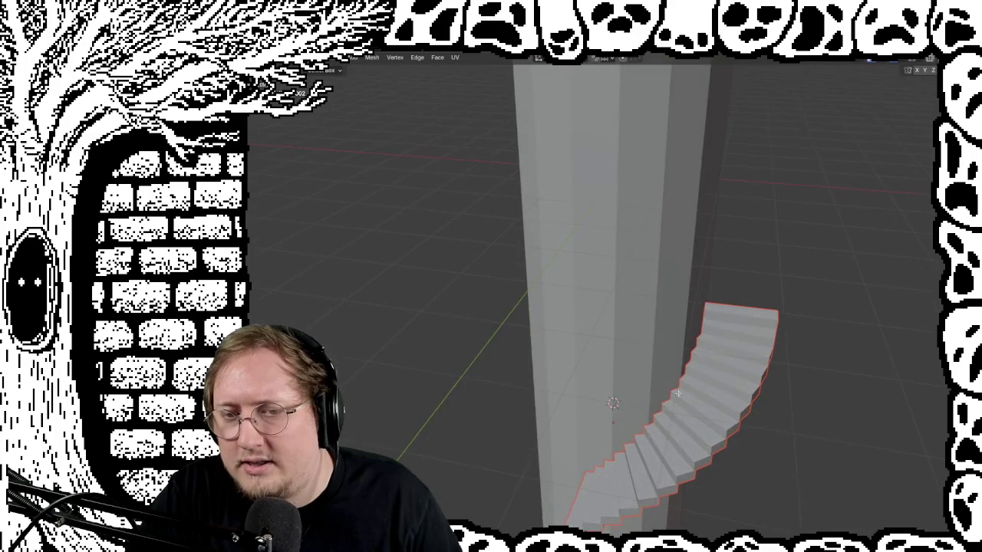
Orbit and zoom around the column, then view the stair piece on its own
mouse_move(653, 511)
middle_down()
mouse_move(763, 455)
mouse_move(726, 78)
middle_up()
mouse_move(596, 219)
middle_down()
mouse_move(619, 267)
mouse_move(599, 286)
mouse_move(610, 268)
mouse_move(641, 292)
middle_up()
scroll(643, 296, down, 3)
scroll(643, 296, down, 3)
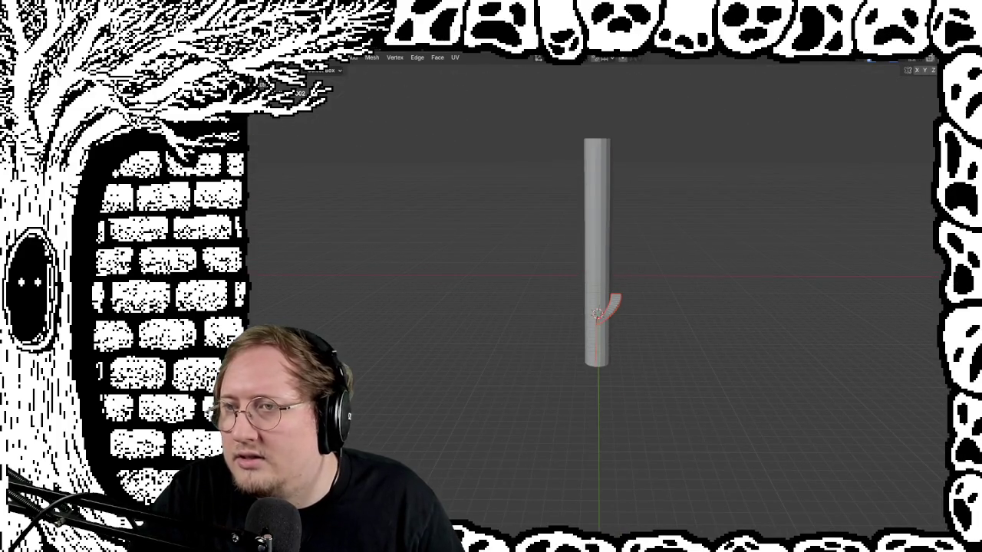
key(alt+z)
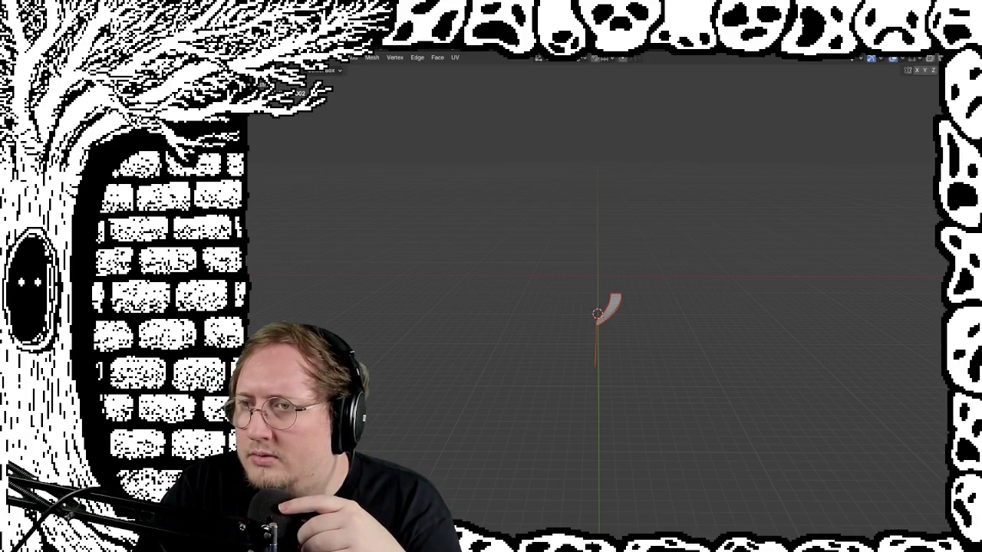
Bring back the tapered tower in wireframe and snap to a straight-on numpad view
key(KP_Divide)
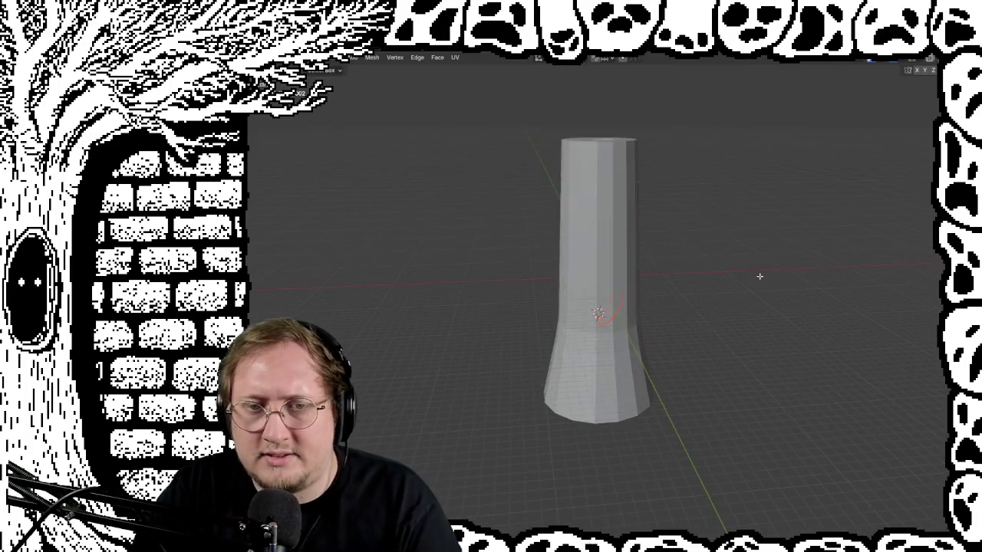
key(shift+z)
scroll(734, 312, up, 2)
scroll(734, 312, up, 2)
key(KP_4)
key(KP_4)
key(KP_8)
key(KP_2)
key(KP_4)
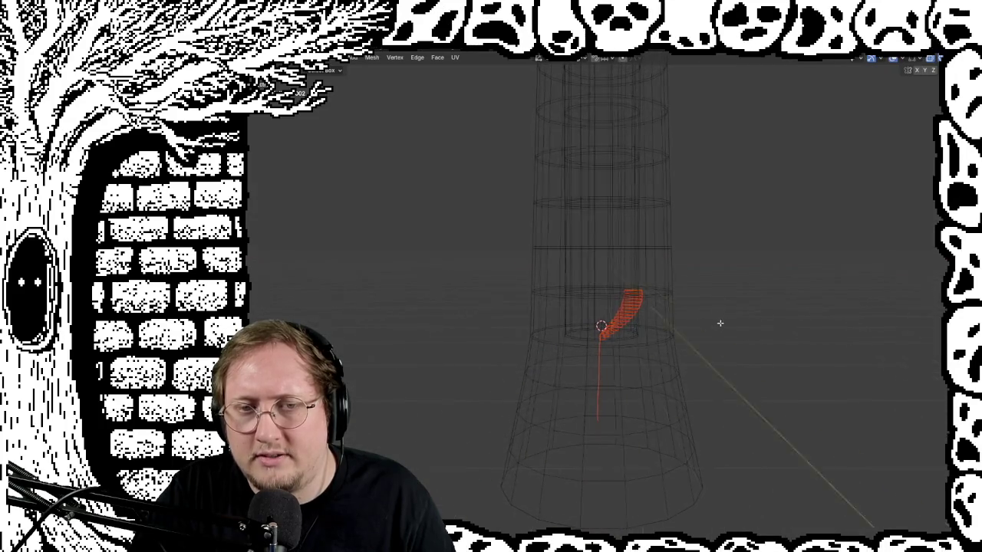
Orbit the wireframe tower from below and above, then start rotating the stair piece
mouse_move(719, 331)
middle_down()
mouse_move(670, 331)
mouse_move(798, 325)
mouse_move(829, 335)
middle_up()
middle_drag(732, 271, 729, 471)
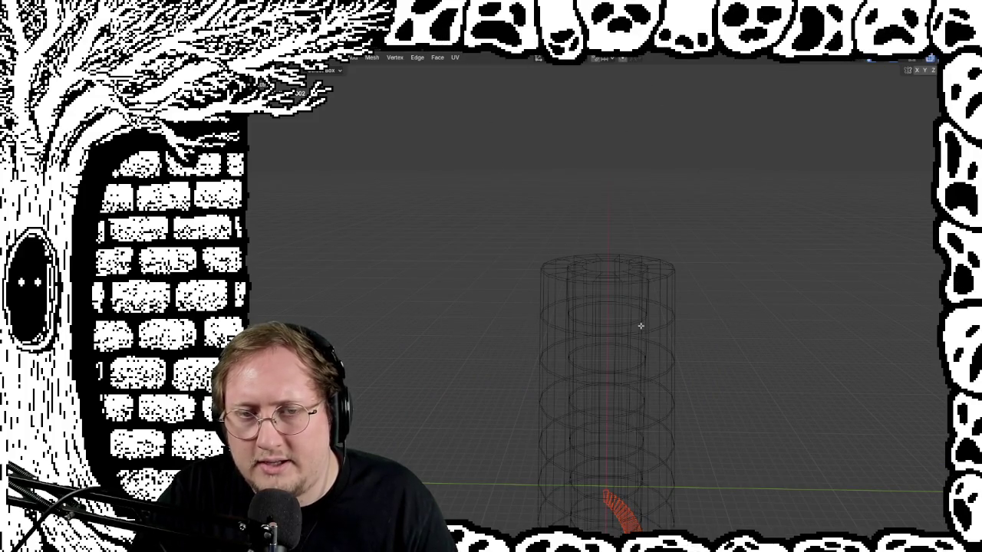
mouse_move(736, 389)
middle_down()
mouse_move(741, 456)
mouse_move(731, 237)
mouse_move(698, 333)
mouse_move(728, 321)
middle_up()
mouse_move(760, 281)
middle_down()
mouse_move(754, 266)
mouse_move(755, 284)
middle_up()
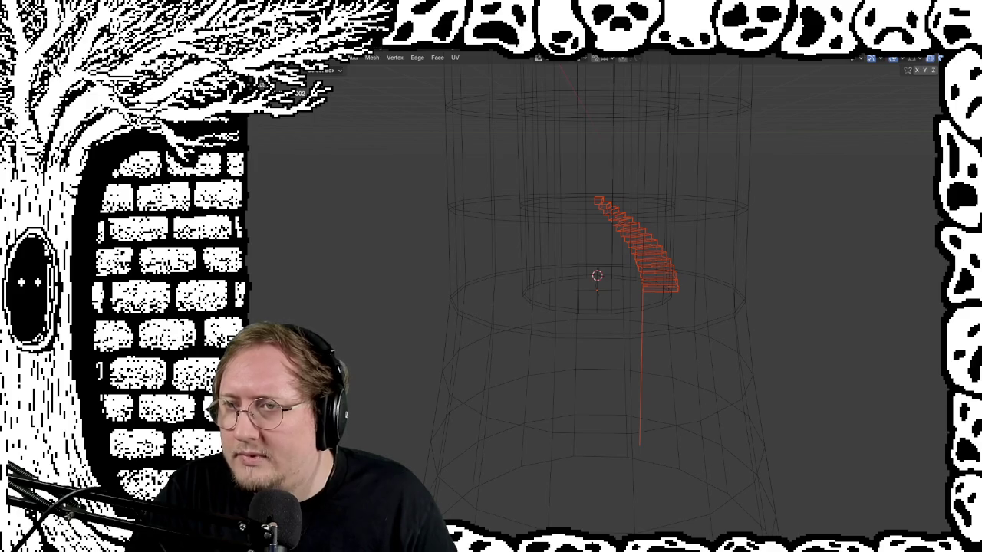
key(shift+space)
key(r)
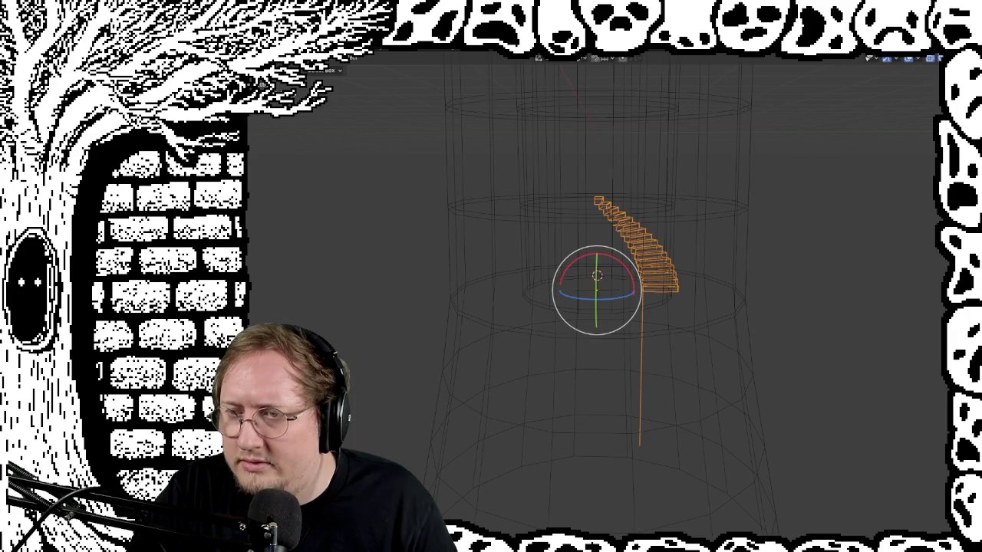
Inspect the spiralling stairs up the tall shaft in solid shading, then in wireframe
scroll(809, 298, down, 5)
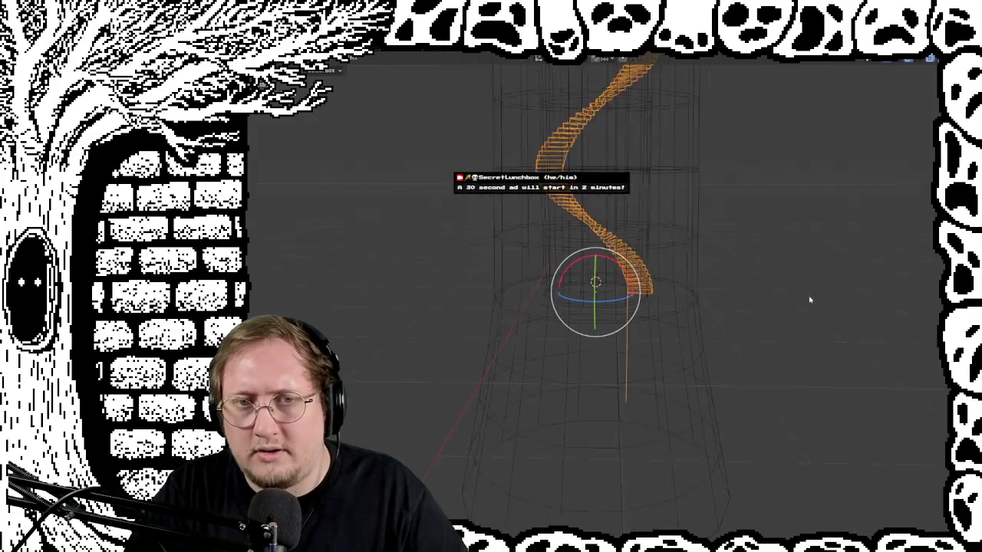
middle_drag(809, 298, 691, 311)
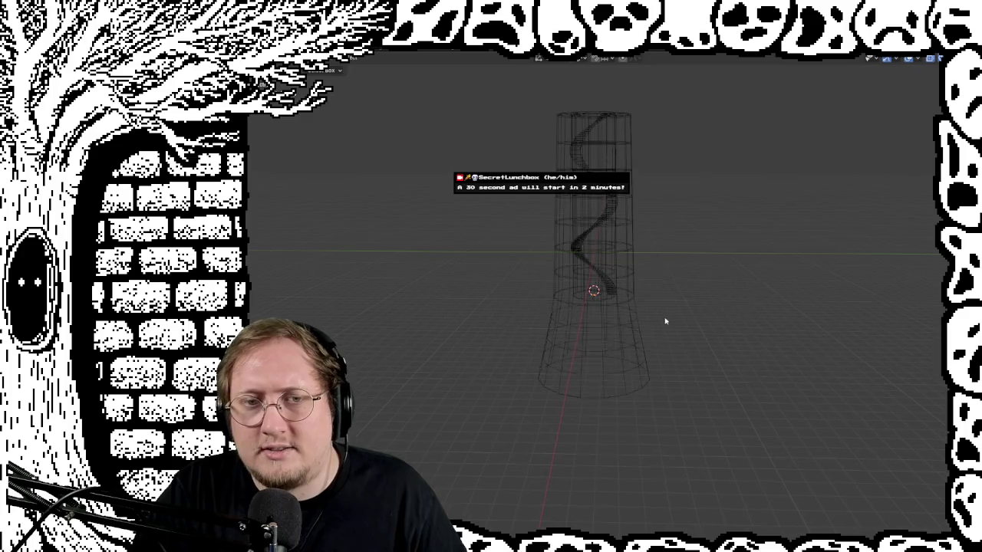
mouse_move(673, 316)
middle_down()
mouse_move(692, 369)
mouse_move(726, 314)
mouse_move(713, 346)
mouse_move(713, 448)
mouse_move(794, 328)
middle_up()
click(929, 58)
mouse_move(848, 153)
middle_down()
mouse_move(772, 260)
mouse_move(778, 230)
mouse_move(791, 253)
mouse_move(538, 350)
middle_up()
mouse_move(758, 351)
middle_down()
mouse_move(763, 305)
mouse_move(745, 267)
mouse_move(758, 217)
mouse_move(778, 204)
mouse_move(499, 265)
middle_up()
key(shift+z)
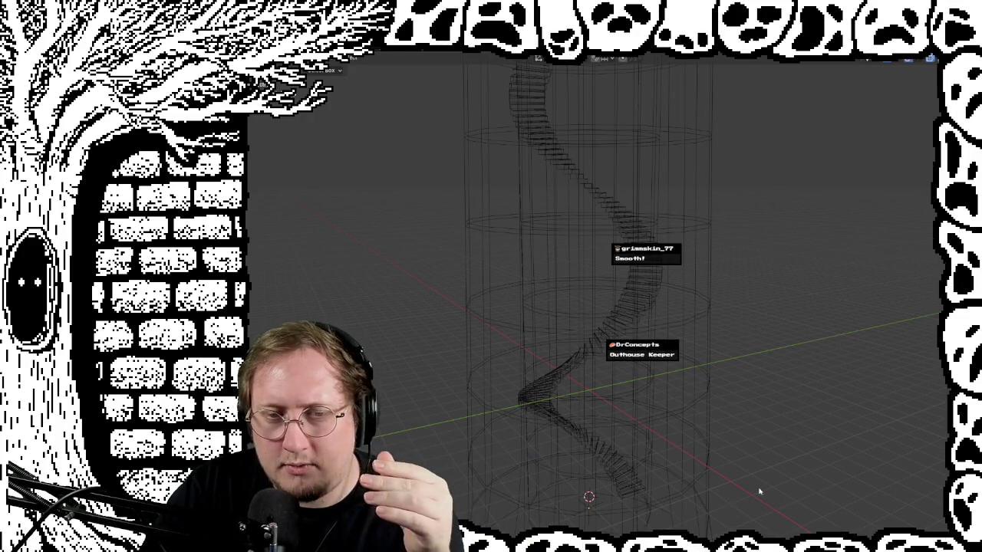
Undo back to a single short stair flight and orbit around it inside the tower
scroll(831, 164, down, 3)
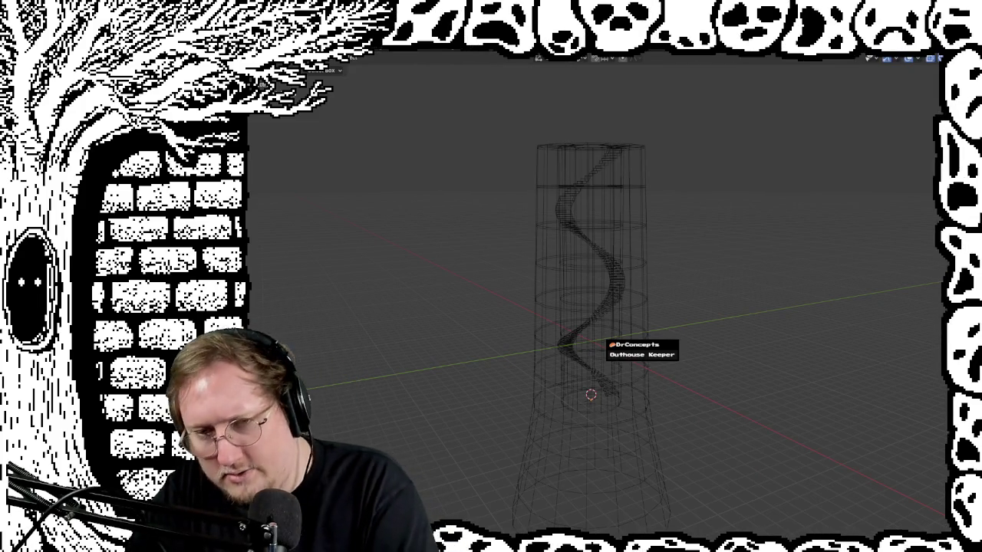
key(ctrl+z)
mouse_move(557, 430)
middle_down()
mouse_move(557, 467)
mouse_move(452, 490)
middle_up()
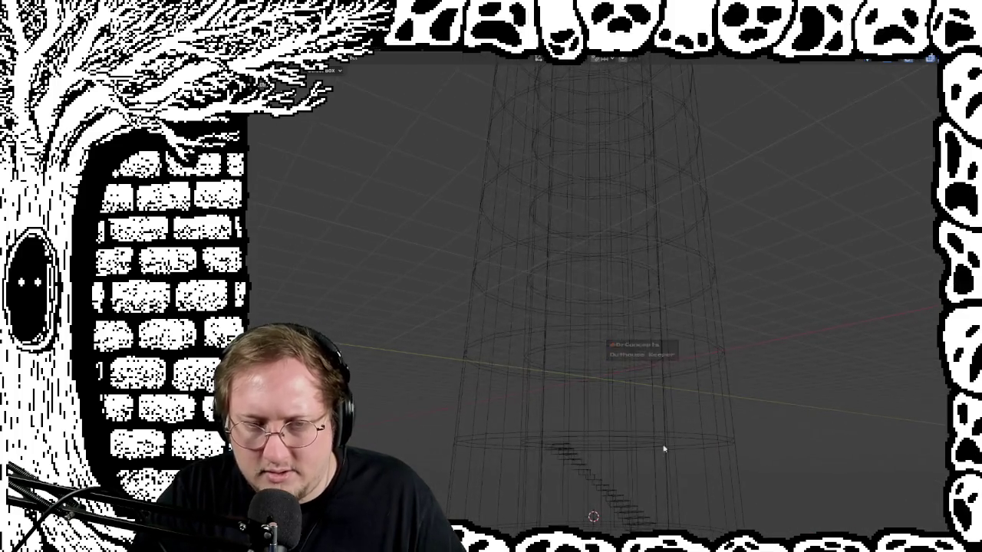
mouse_move(453, 490)
middle_down()
mouse_move(677, 250)
mouse_move(568, 357)
mouse_move(620, 345)
mouse_move(548, 367)
mouse_move(583, 329)
mouse_move(550, 373)
mouse_move(530, 213)
middle_up()
scroll(677, 250, up, 3)
mouse_move(565, 184)
middle_down()
mouse_move(769, 185)
mouse_move(791, 207)
mouse_move(744, 193)
mouse_move(740, 222)
middle_up()
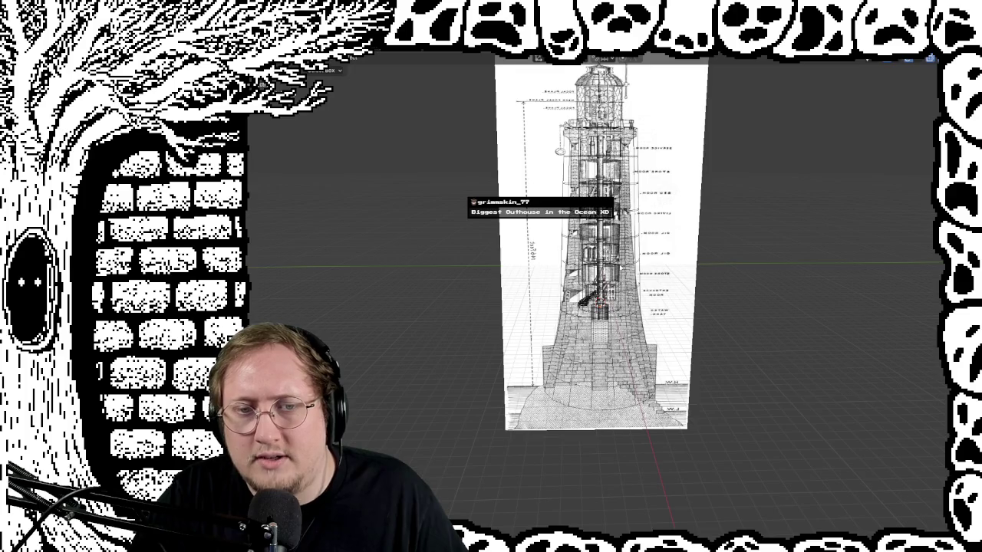
scroll(600, 292, up, 5)
mouse_move(598, 291)
shift+middle_down()
mouse_move(625, 292)
mouse_move(585, 288)
shift+middle_up()
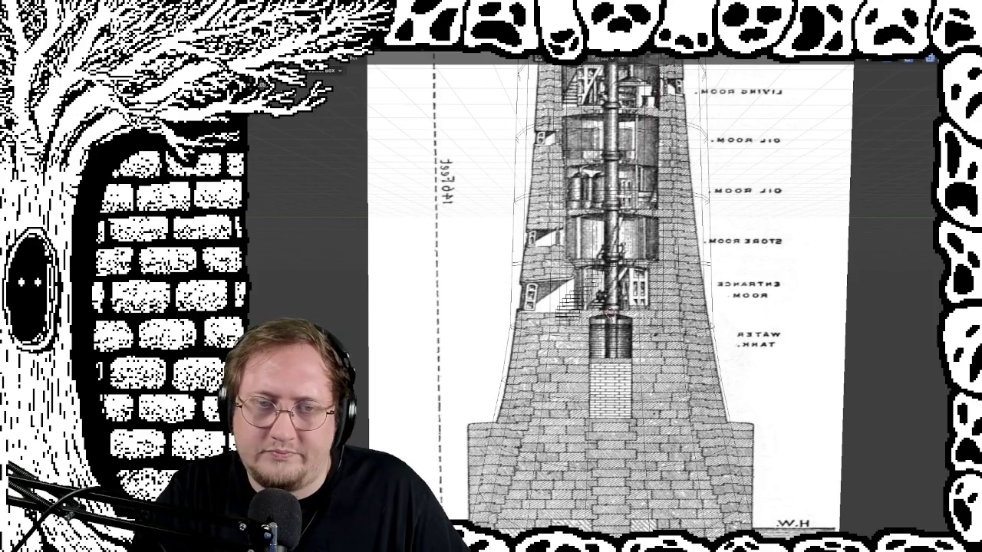
scroll(590, 303, up, 1)
scroll(591, 303, up, 2)
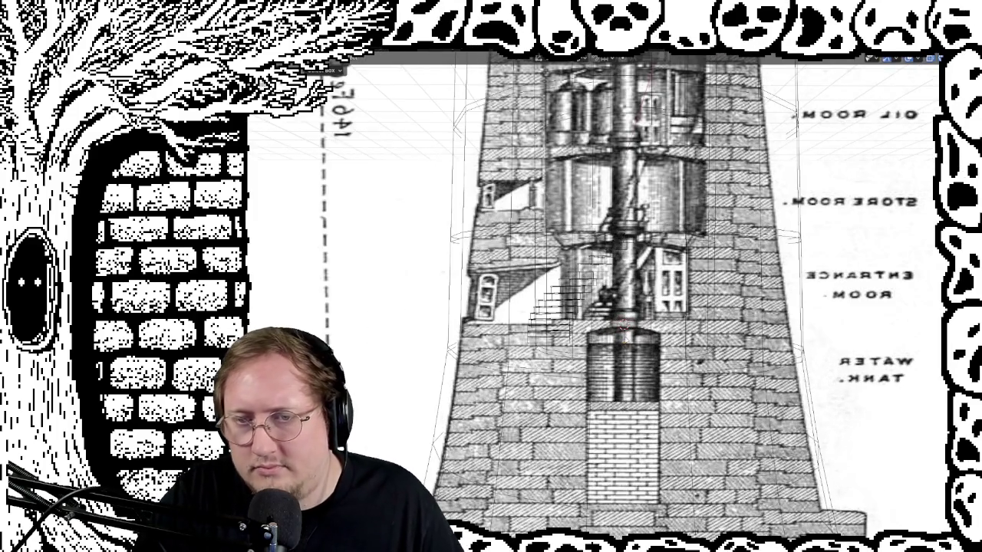
scroll(633, 335, down, 1)
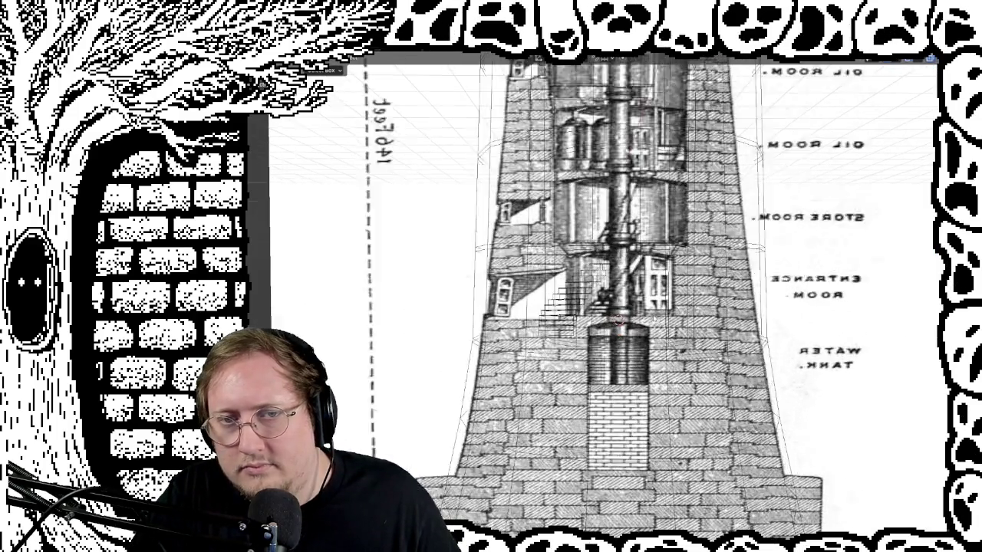
scroll(630, 333, up, 1)
scroll(629, 332, up, 1)
scroll(628, 330, down, 1)
scroll(627, 330, down, 1)
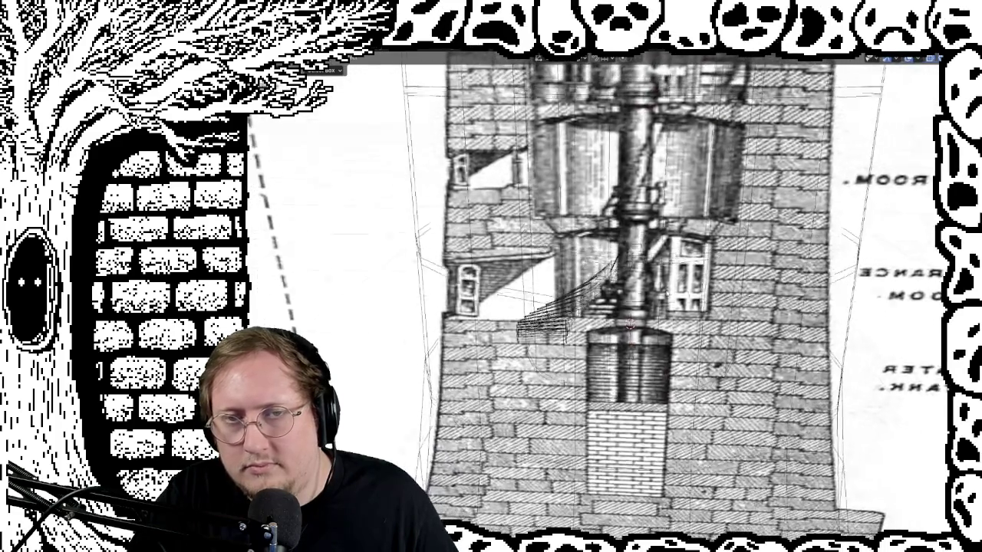
scroll(627, 330, down, 1)
middle_drag(700, 307, 709, 279)
scroll(709, 279, down, 1)
scroll(709, 279, down, 1)
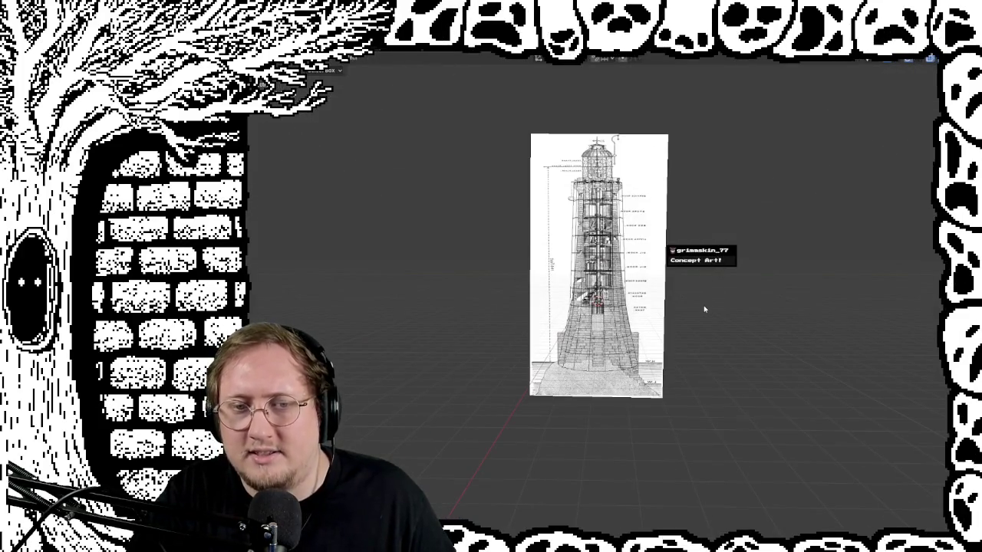
scroll(705, 309, up, 2)
scroll(708, 315, up, 3)
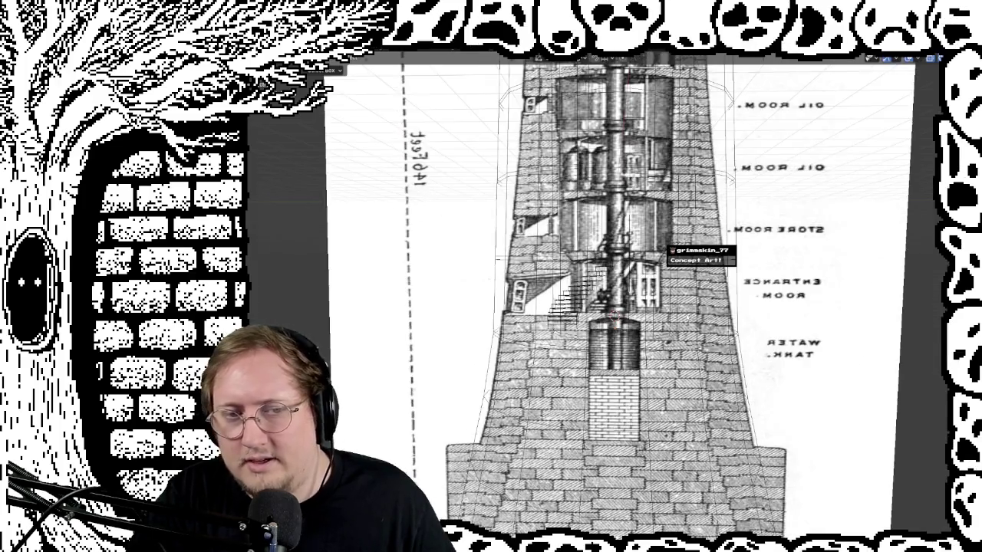
scroll(687, 317, up, 1)
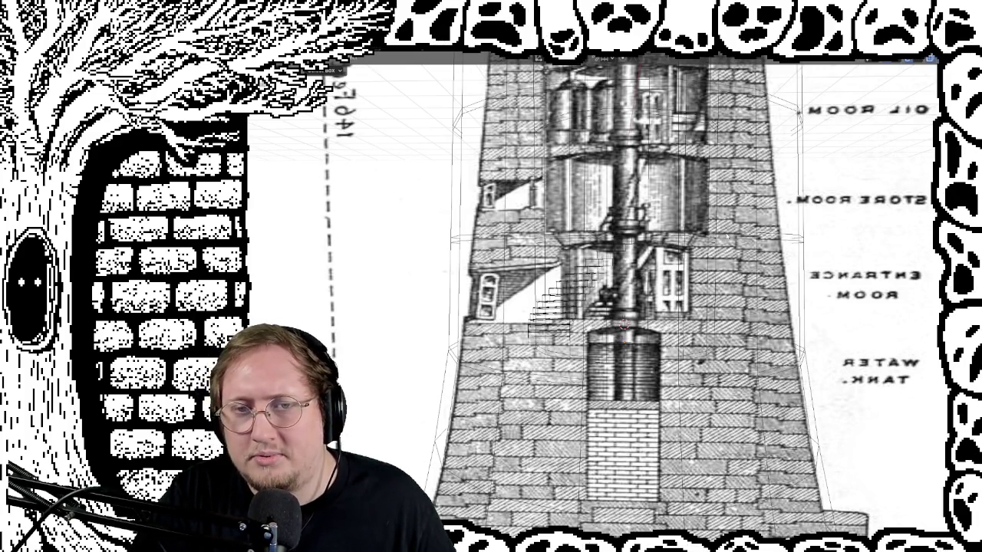
mouse_move(659, 146)
middle_down()
mouse_move(679, 198)
mouse_move(682, 177)
mouse_move(705, 208)
mouse_move(719, 291)
mouse_move(759, 266)
mouse_move(774, 278)
mouse_move(766, 256)
middle_up()
scroll(682, 176, down, 3)
scroll(743, 210, down, 3)
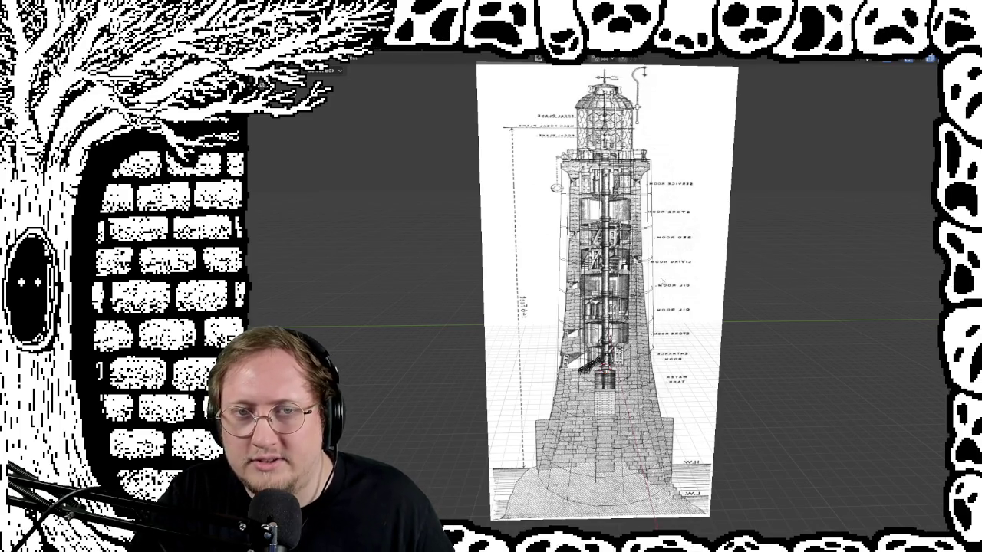
mouse_move(679, 423)
shift+middle_down()
mouse_move(682, 304)
mouse_move(714, 307)
shift+middle_up()
scroll(683, 304, up, 2)
scroll(683, 304, up, 4)
scroll(683, 303, down, 3)
Snap to front view and unhide the grey tower mesh, zooming to frame it
key(KP_1)
key(alt+h)
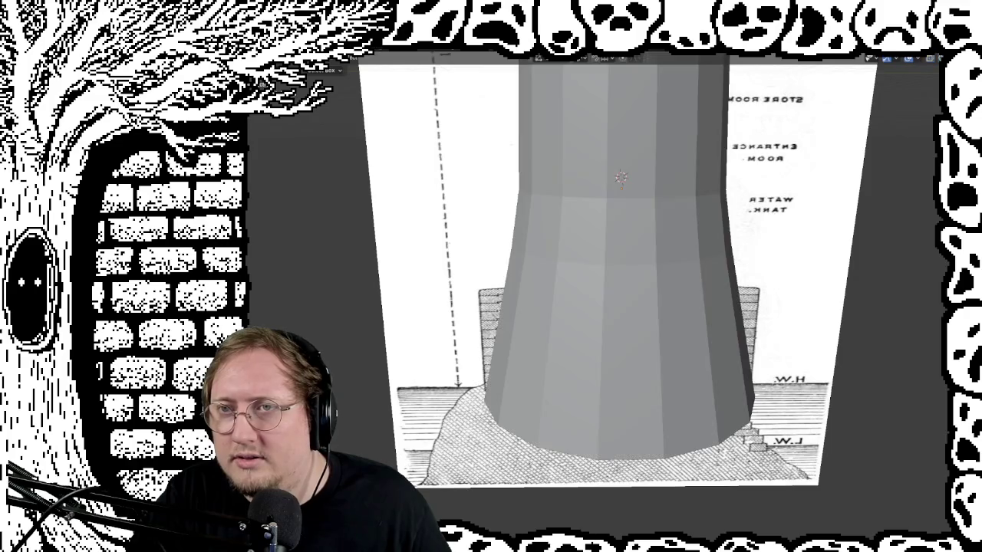
mouse_move(708, 248)
middle_down()
mouse_move(773, 237)
mouse_move(706, 217)
middle_up()
scroll(707, 218, up, 2)
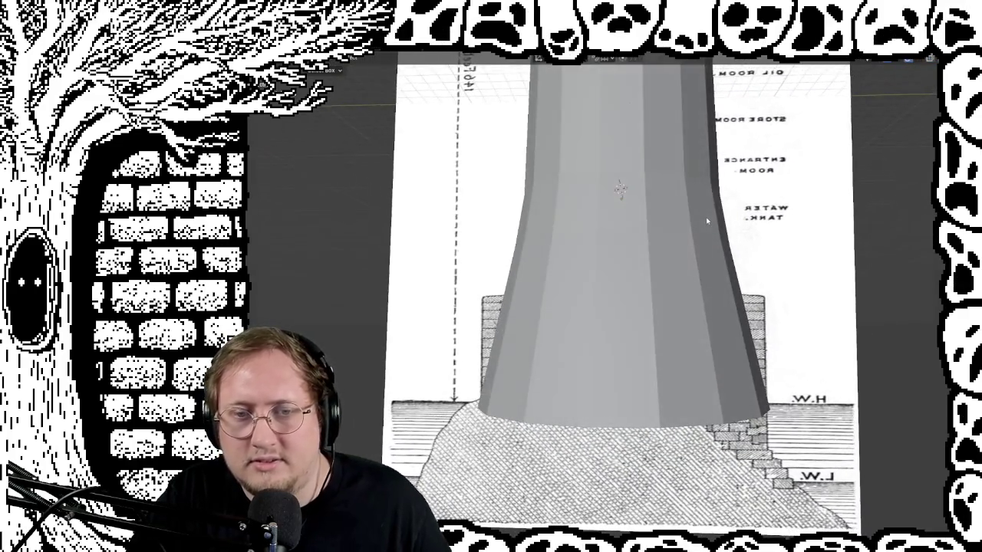
scroll(707, 217, up, 2)
scroll(709, 230, down, 2)
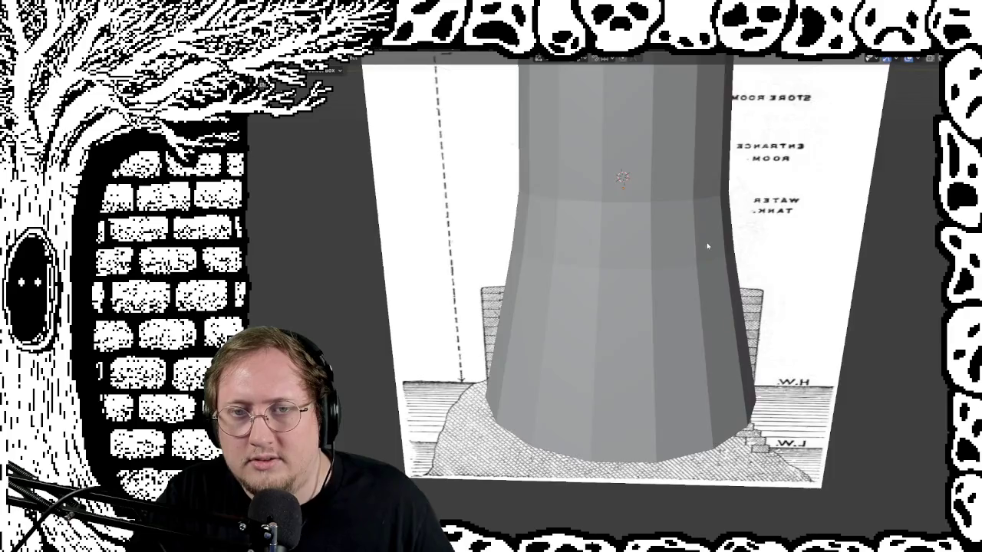
scroll(708, 248, down, 3)
scroll(698, 257, up, 1)
middle_drag(697, 261, 701, 196)
scroll(701, 196, up, 1)
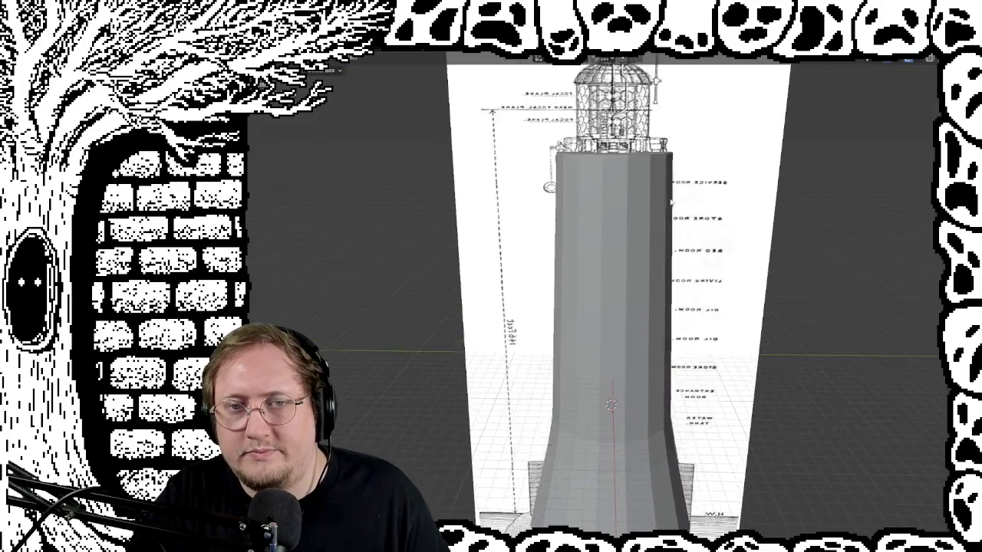
scroll(700, 196, up, 3)
scroll(744, 170, down, 3)
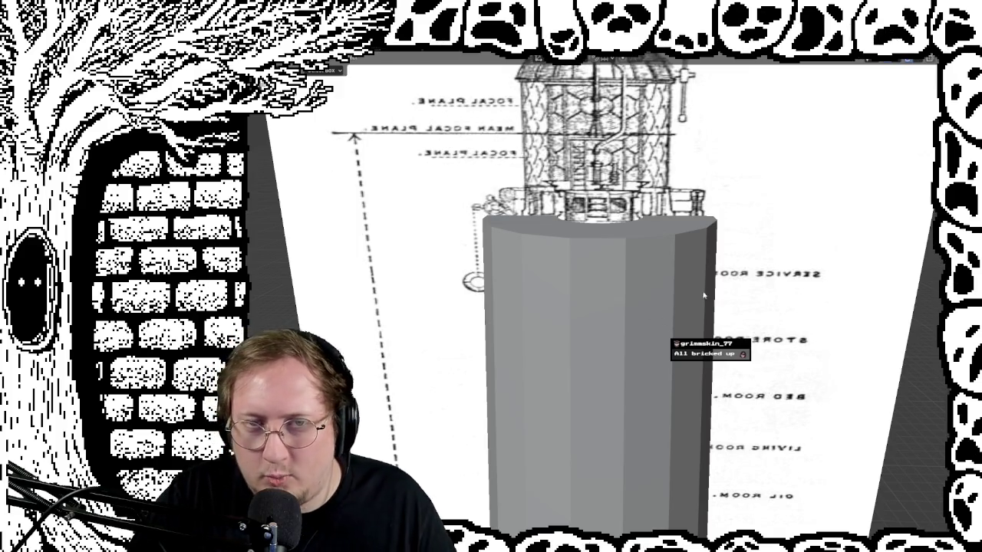
Toggle X-ray so the reference drawing shows through the tower, and frame the whole tower
key(alt+z)
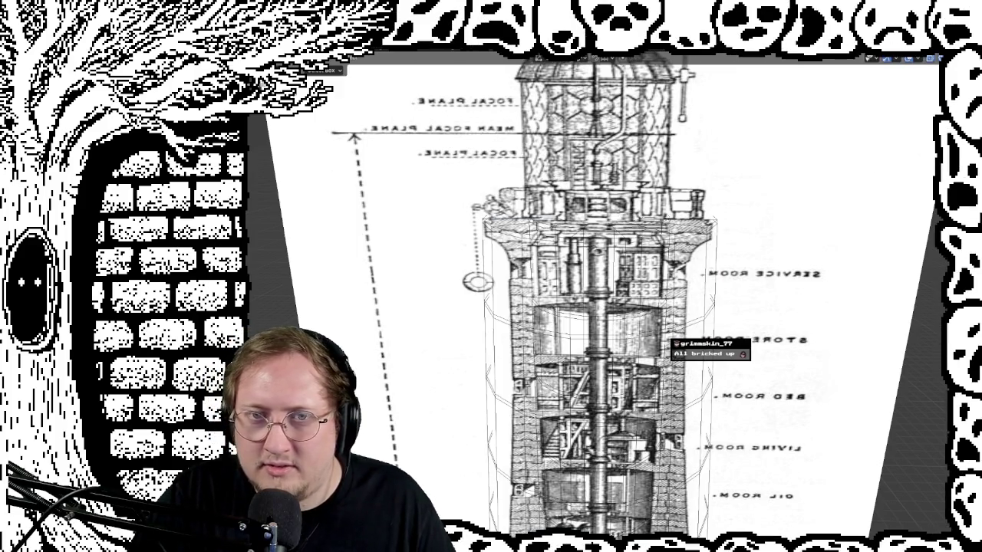
scroll(722, 256, up, 1)
scroll(722, 253, up, 1)
scroll(723, 250, up, 1)
scroll(725, 247, up, 1)
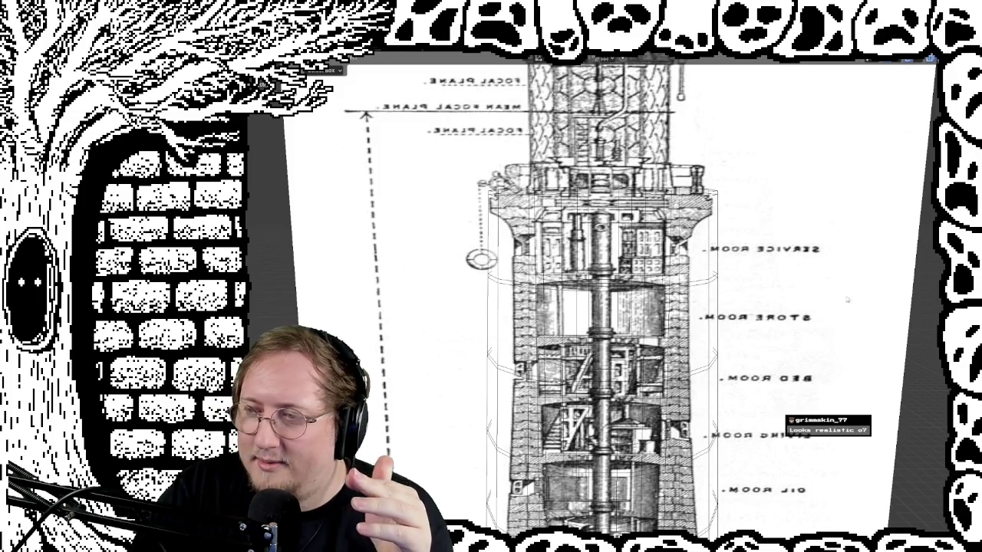
mouse_move(753, 273)
middle_down()
mouse_move(692, 274)
mouse_move(760, 318)
mouse_move(760, 306)
middle_up()
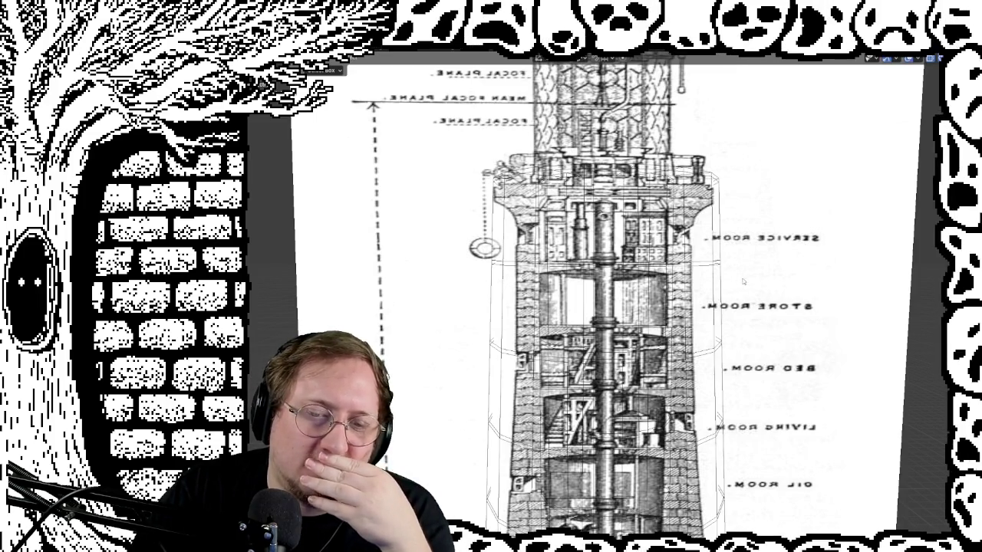
middle_drag(742, 282, 767, 330)
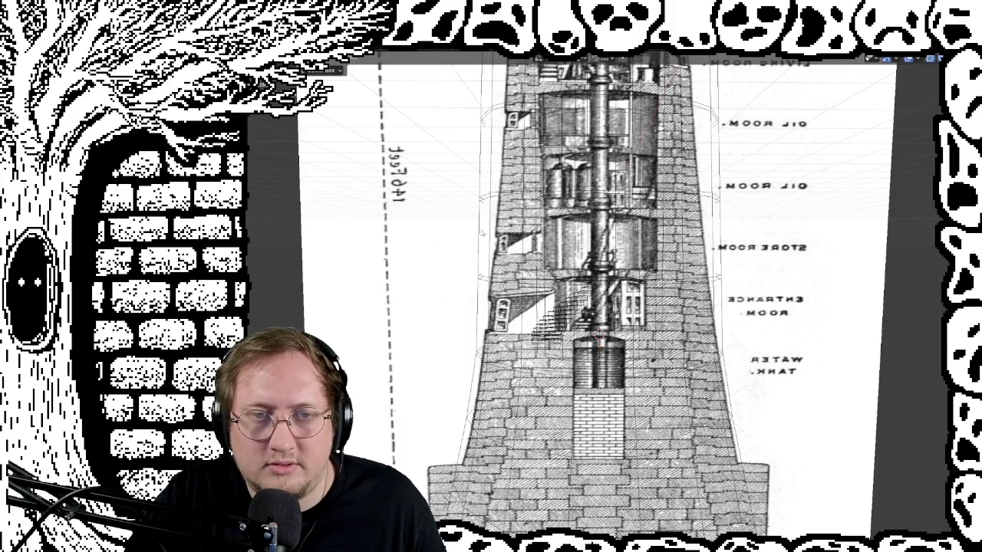
middle_drag(475, 183, 500, 183)
key(Tab)
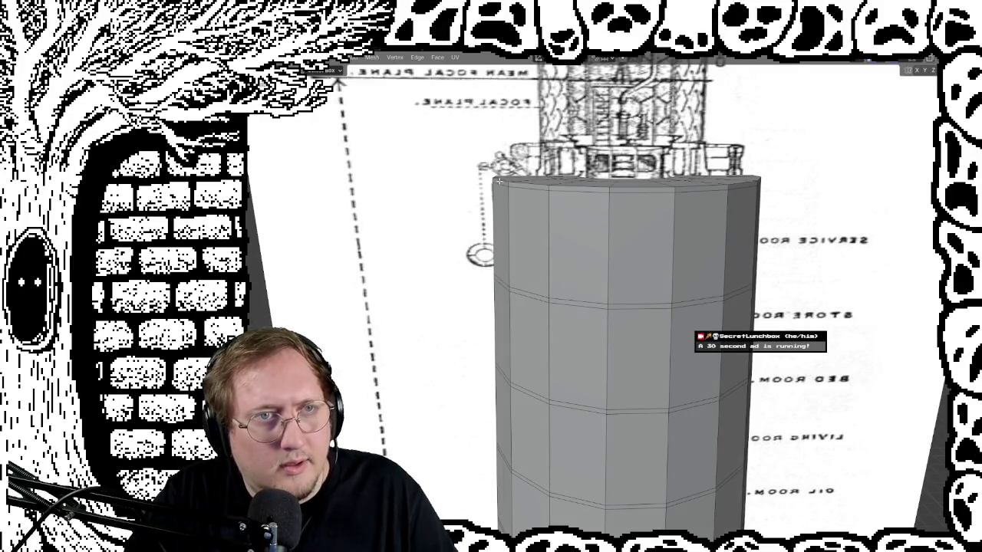
In side view, scale the top edge ring horizontally to set the flared top's width
alt+click(625, 181)
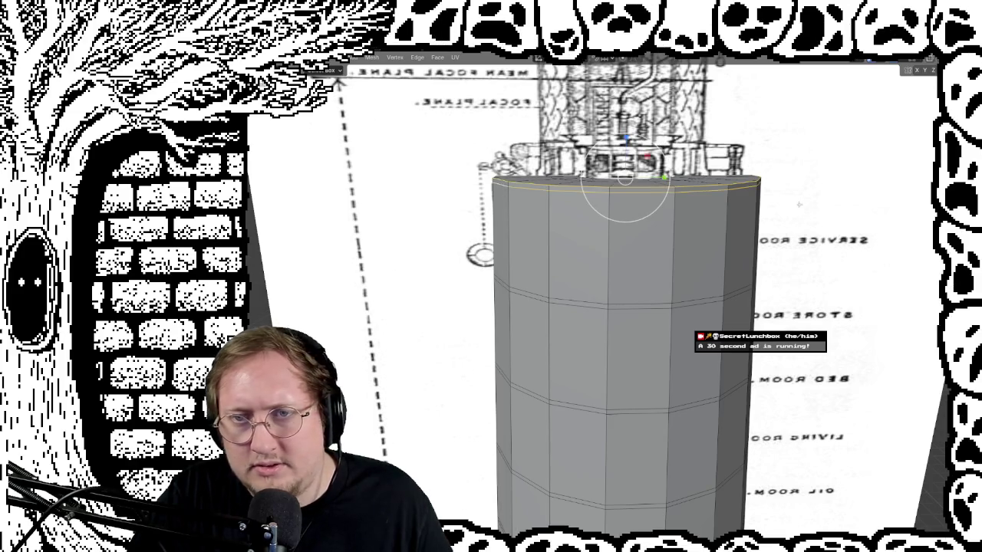
key(KP_3)
key(s)
key(shift+z)
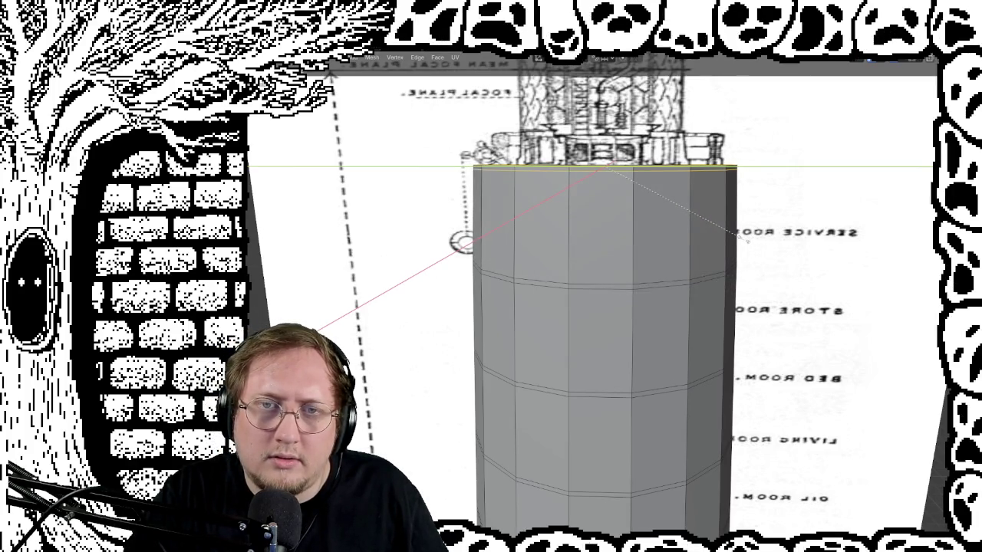
click(742, 241)
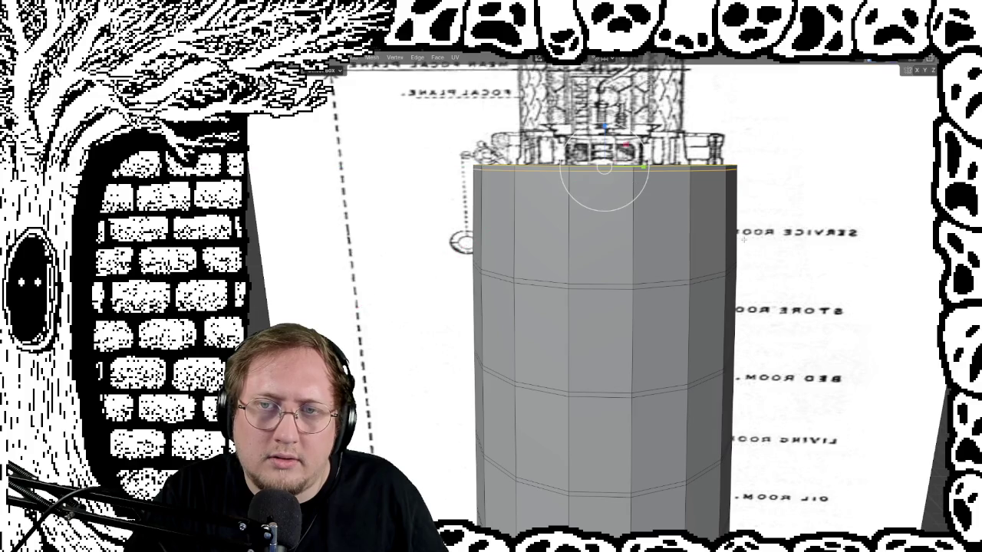
Shrink the adjacent middle ring horizontally into a narrow waist
alt+click(586, 284)
alt+click(551, 286)
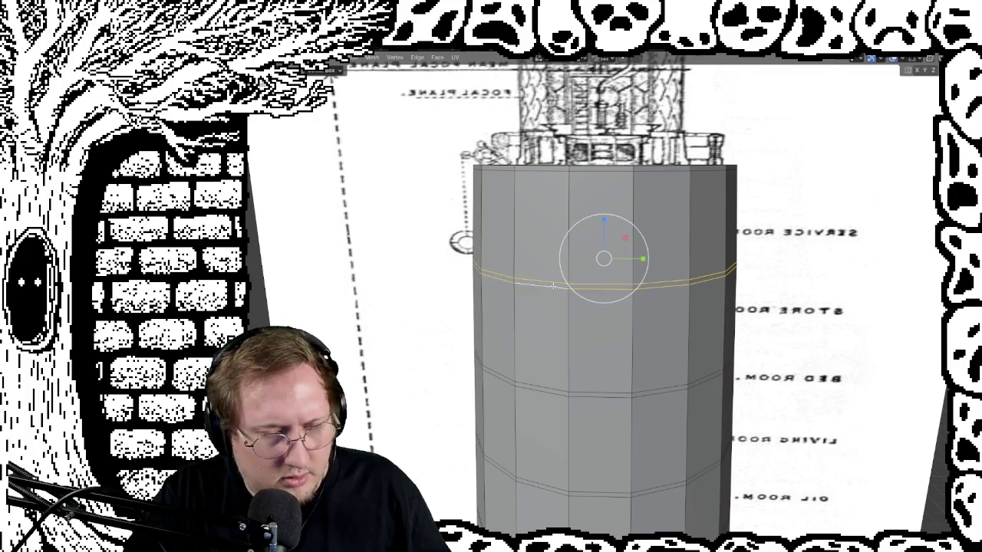
key(s)
key(shift+z)
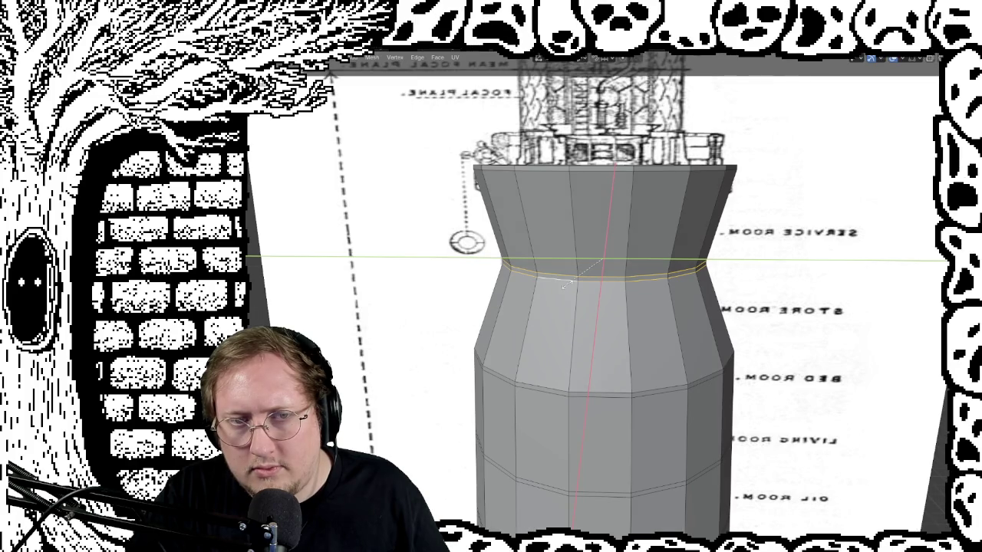
click(563, 284)
mouse_move(599, 307)
middle_down()
mouse_move(683, 338)
mouse_move(615, 322)
middle_up()
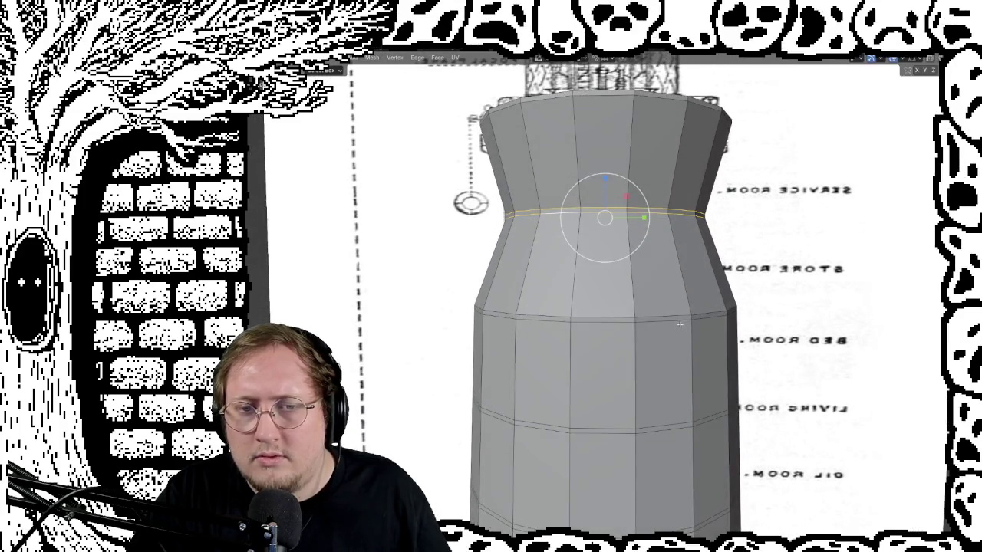
Scale the ring below the waist horizontally, then widen the waist ring slightly
alt+click(613, 317)
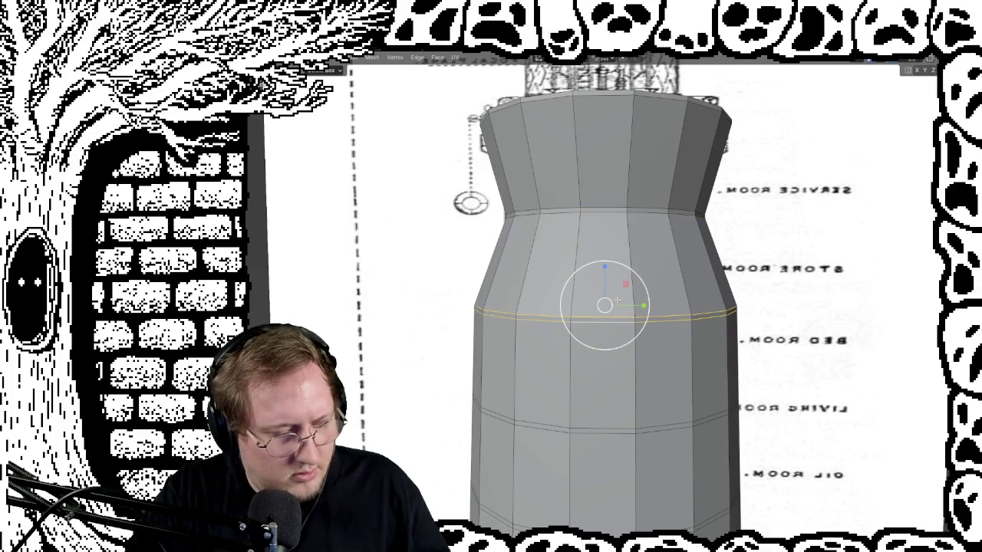
key(s)
key(shift+z)
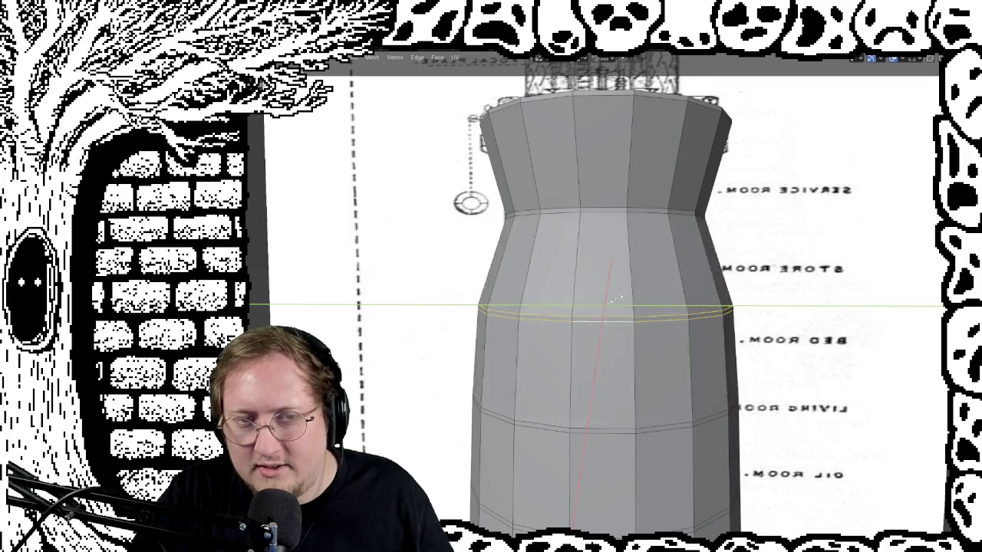
scroll(606, 323, up, 3)
scroll(607, 324, down, 5)
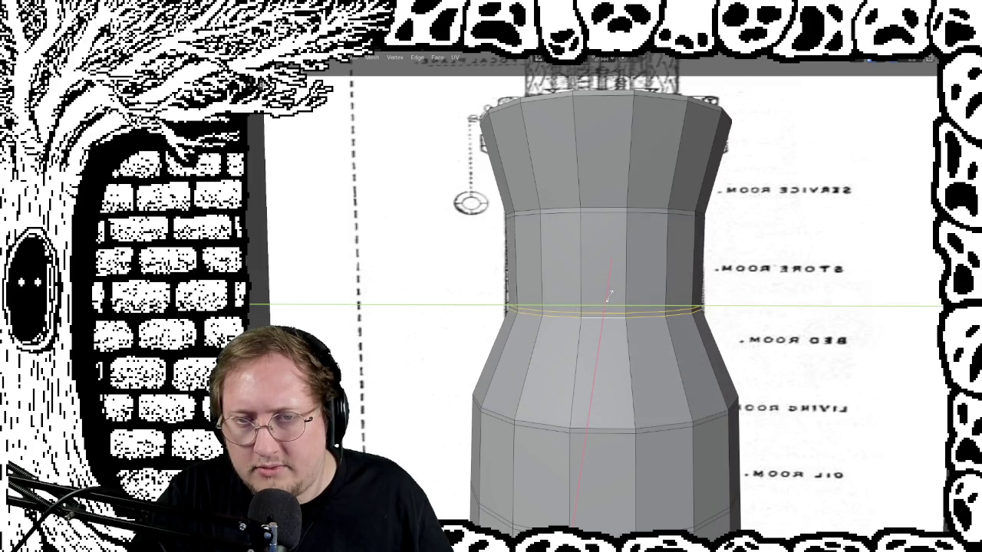
click(610, 296)
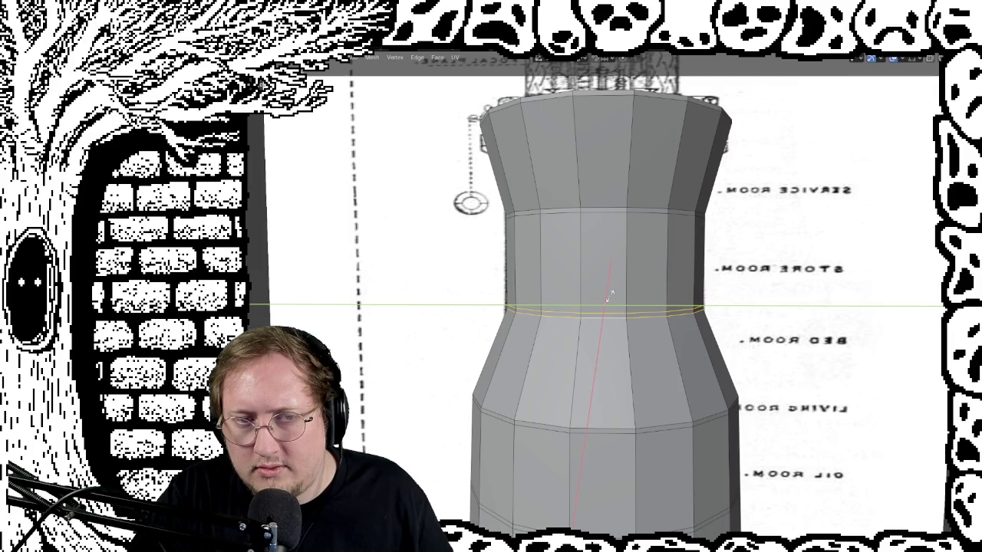
key(s)
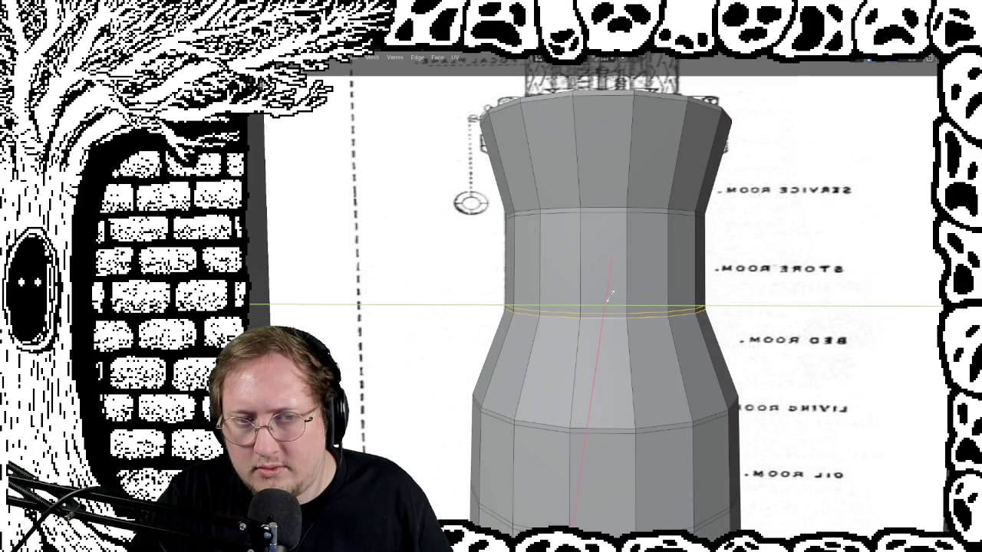
click(610, 296)
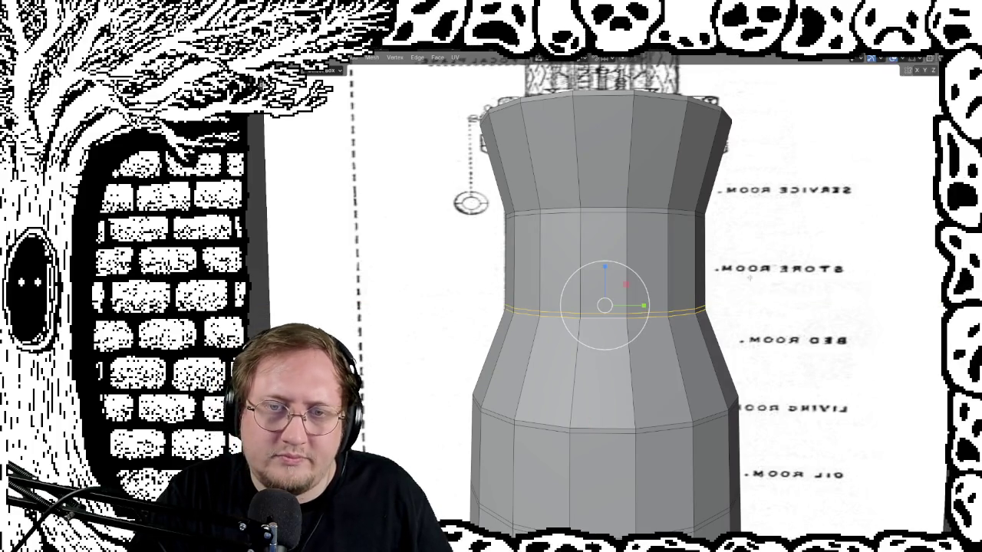
shift+middle_drag(750, 279, 621, 244)
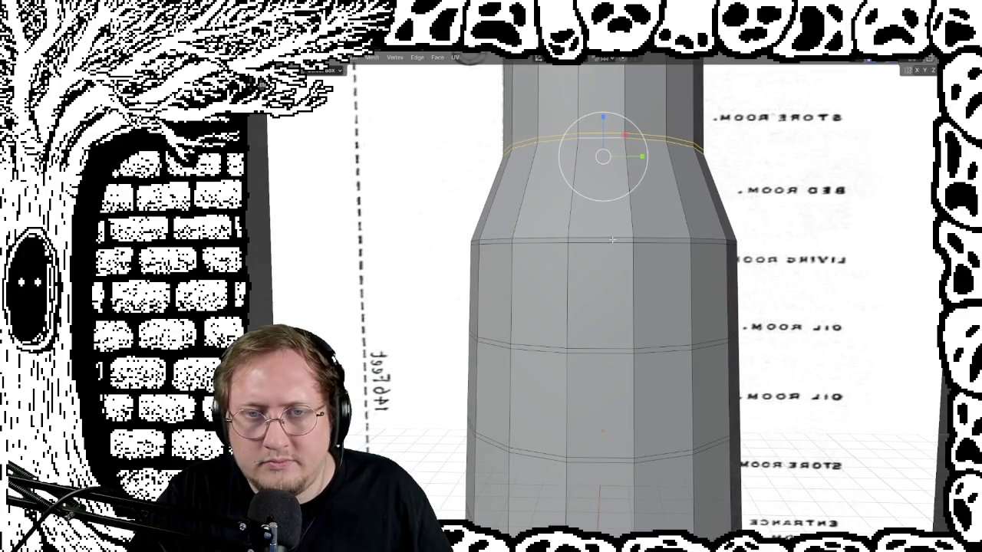
Pull the shoulder ring and the next ring down inward, scaling each only in X/Y
alt+click(654, 243)
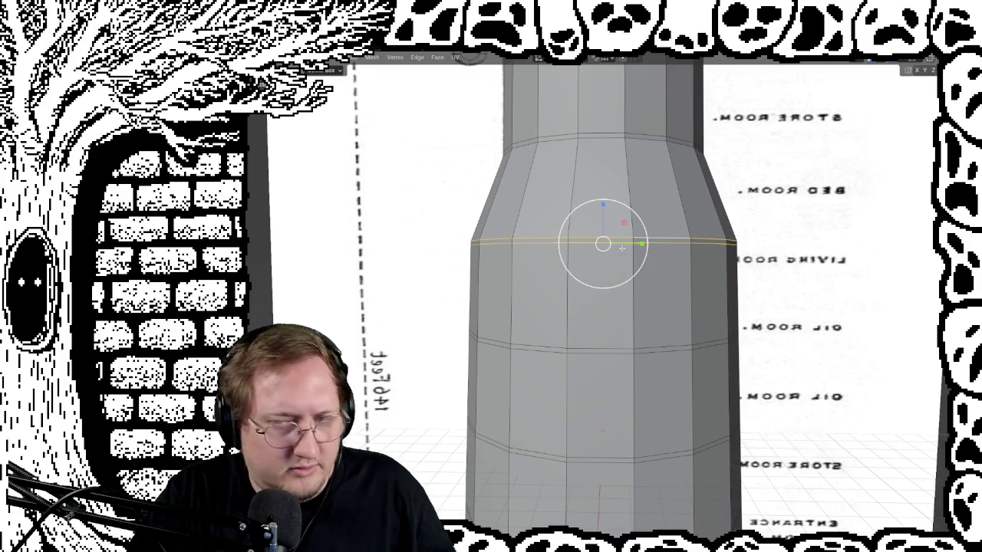
key(s)
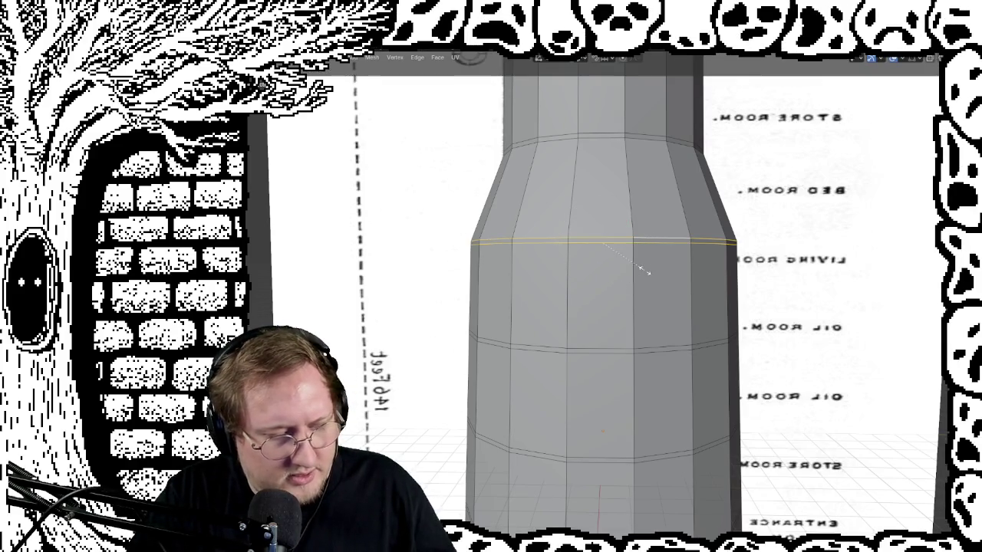
key(shift+z)
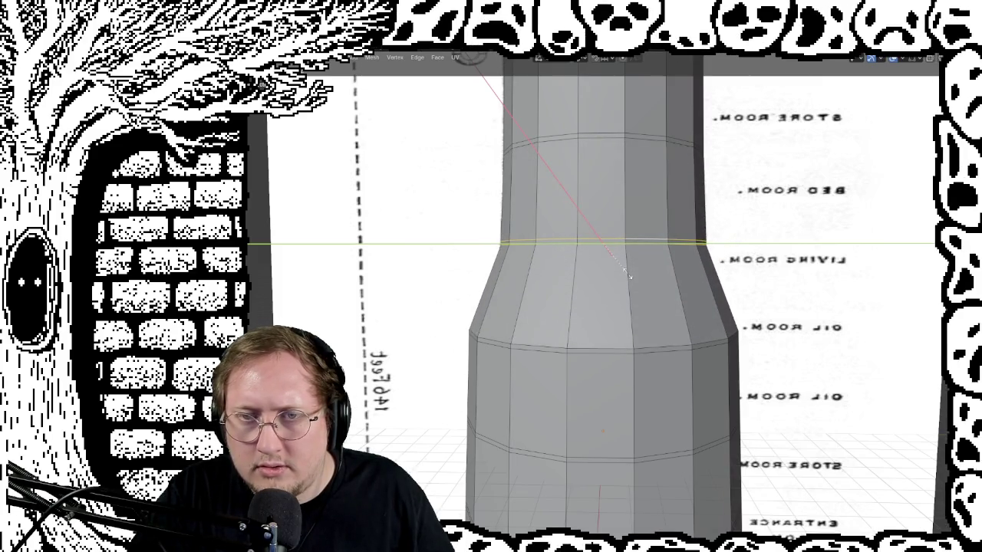
click(629, 277)
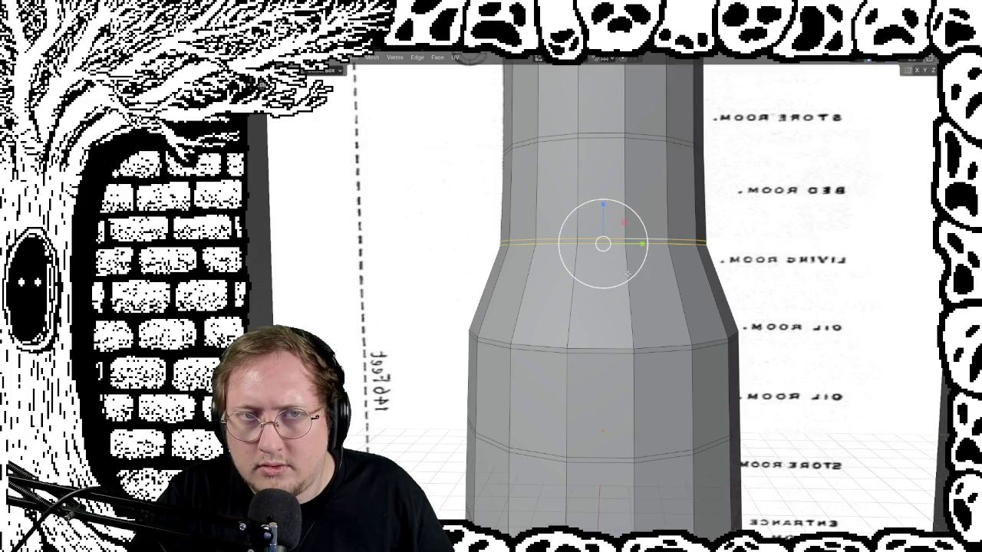
alt+click(669, 345)
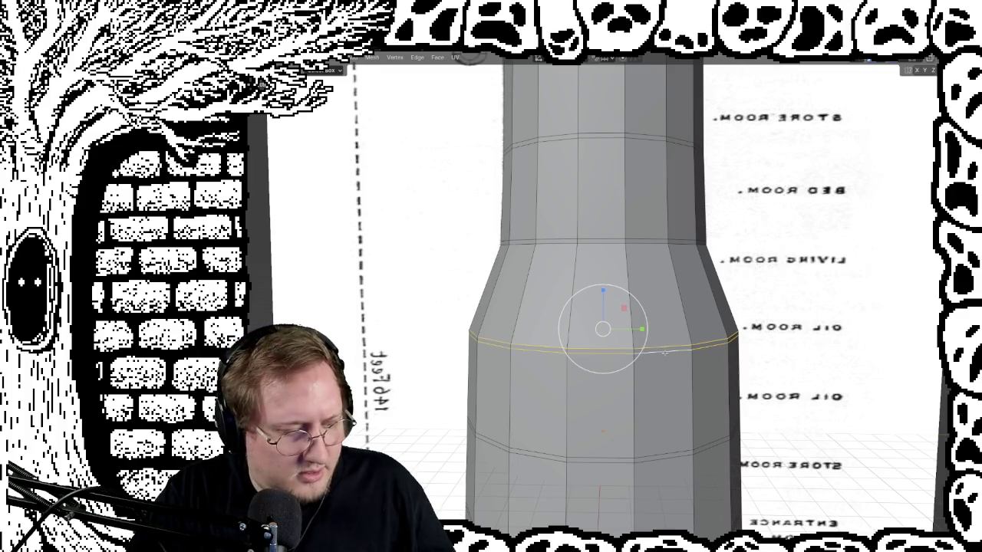
key(s)
key(shift+z)
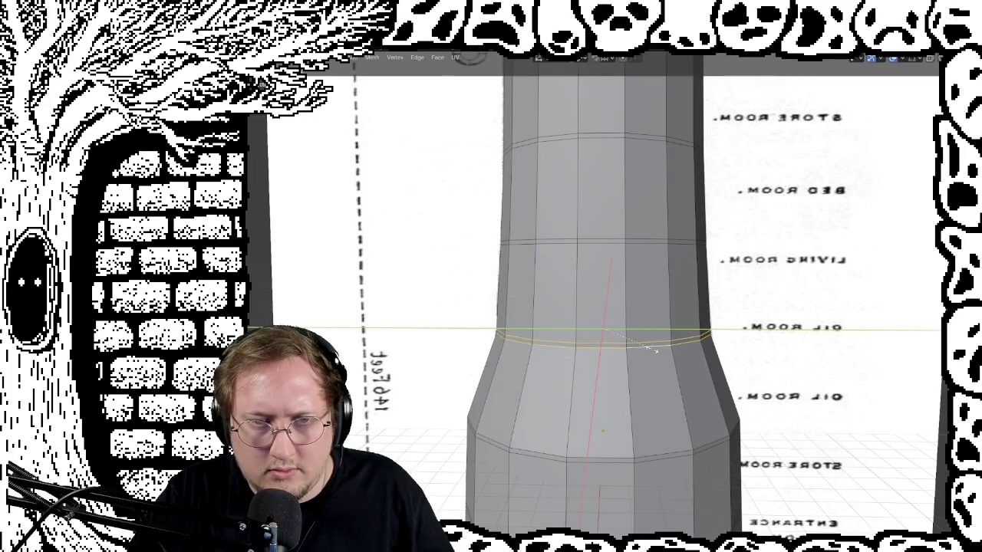
click(656, 351)
Narrow the lower ring near the oil-room level horizontally for a smoother taper
mouse_move(656, 350)
middle_down()
mouse_move(769, 310)
mouse_move(730, 320)
mouse_move(748, 322)
middle_up()
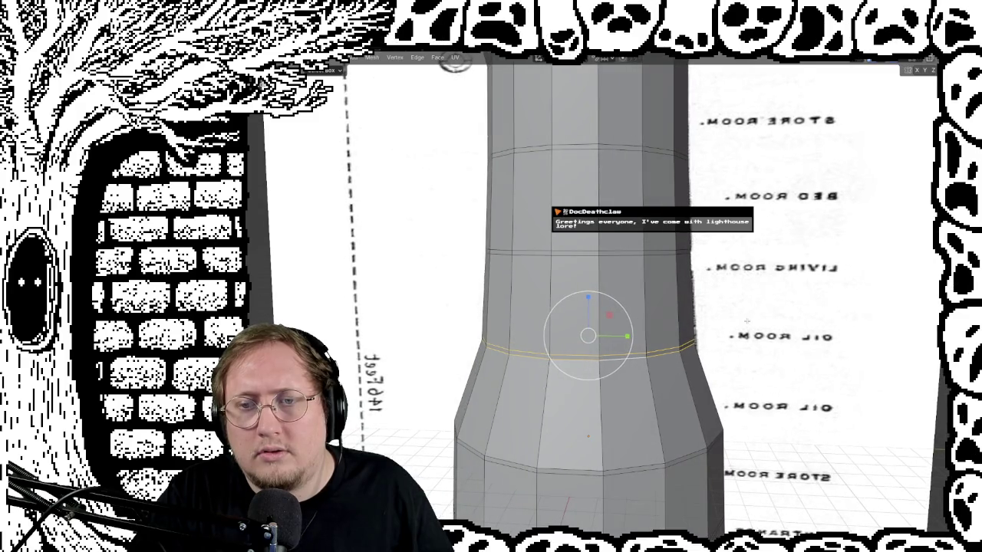
middle_drag(748, 320, 752, 322)
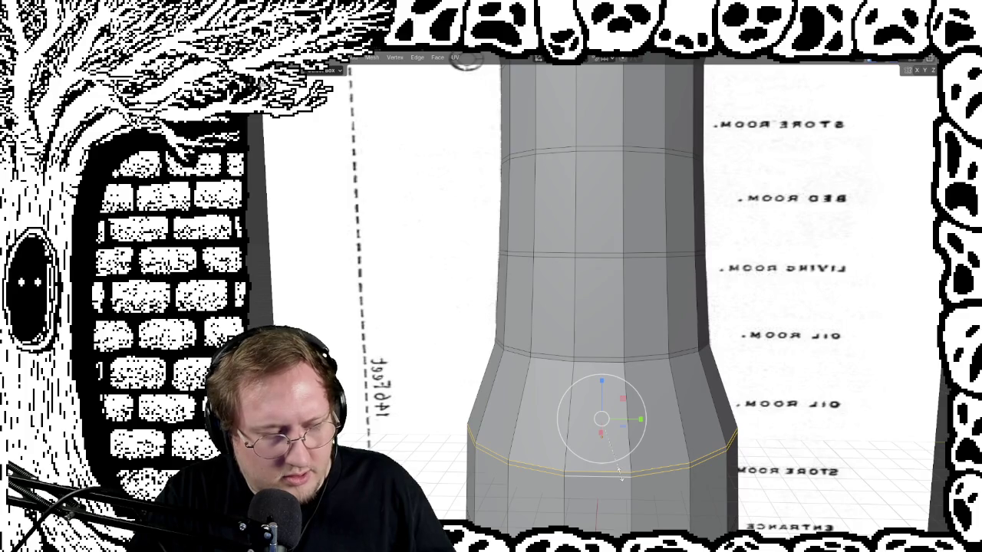
key(s)
key(shift+z)
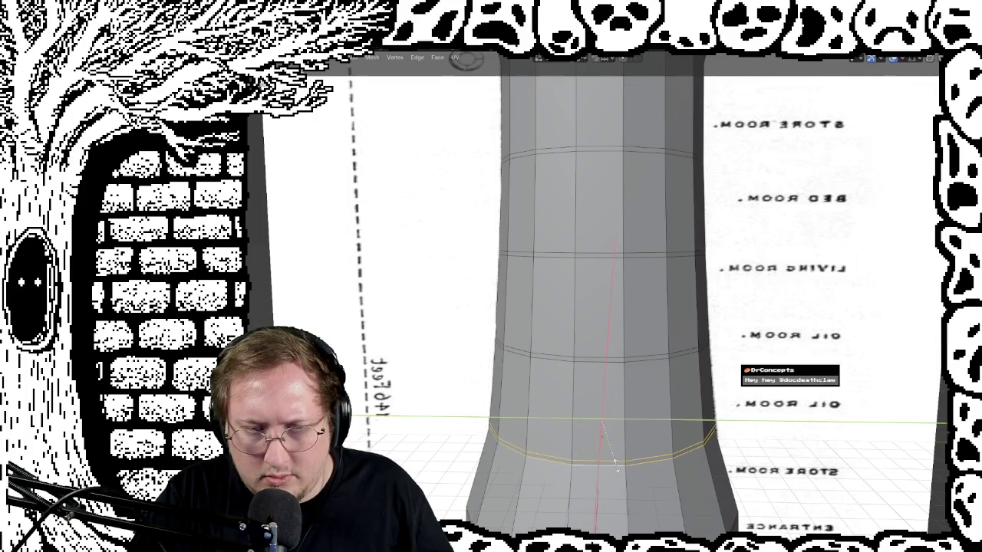
click(616, 464)
middle_drag(642, 437, 654, 399)
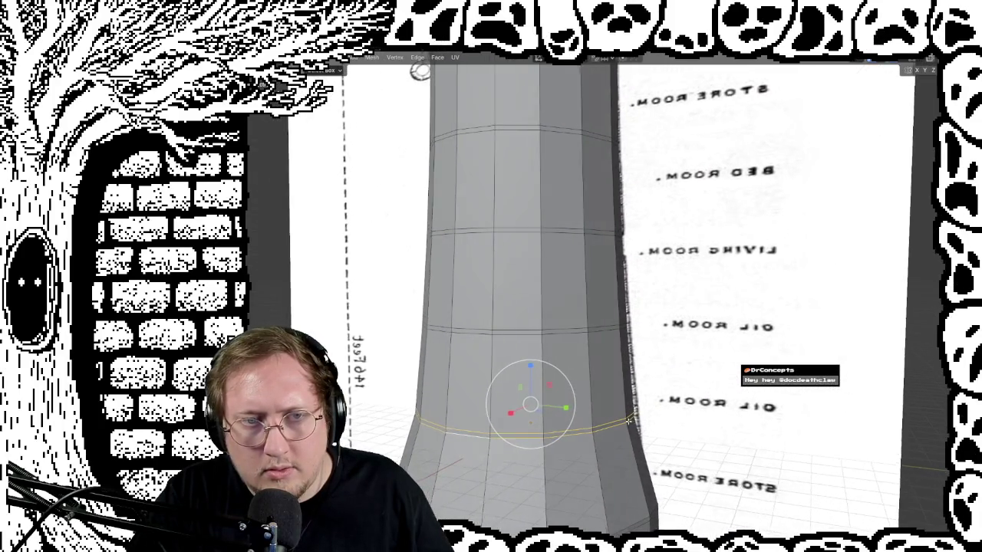
scroll(655, 399, down, 5)
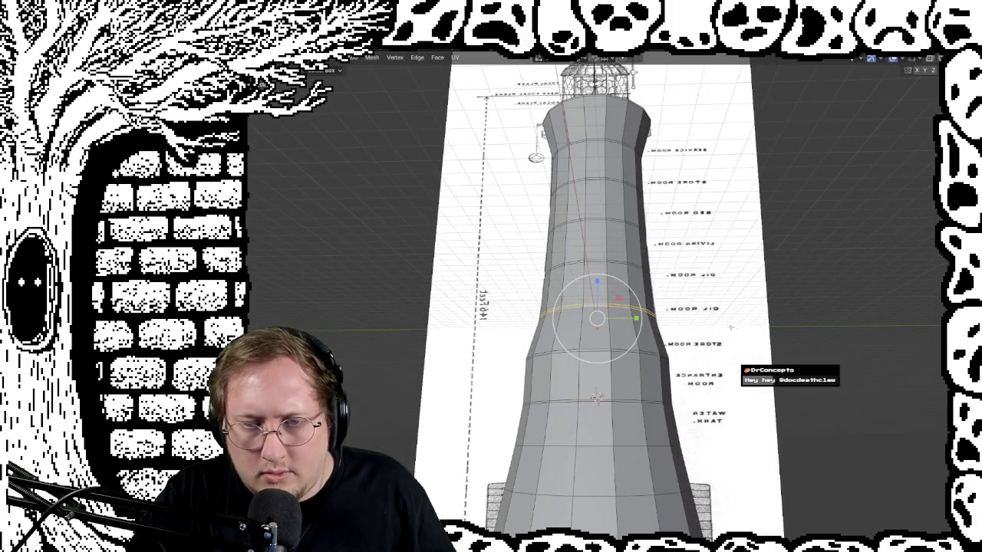
Rescale the entrance-room edge ring horizontally to reduce its bulge against the reference
middle_drag(654, 399, 591, 399)
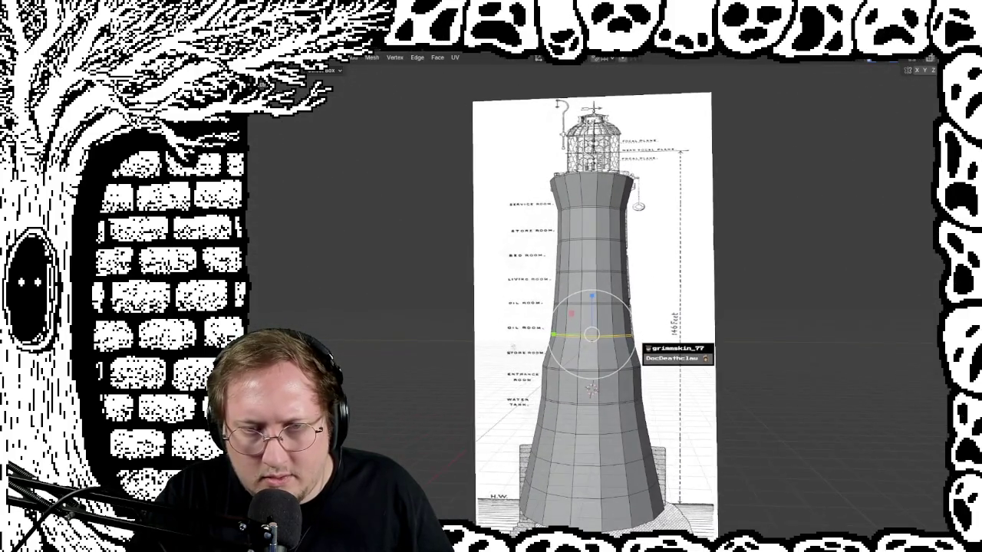
scroll(591, 353, up, 2)
scroll(591, 353, up, 2)
shift+middle_drag(703, 446, 660, 395)
scroll(660, 395, up, 2)
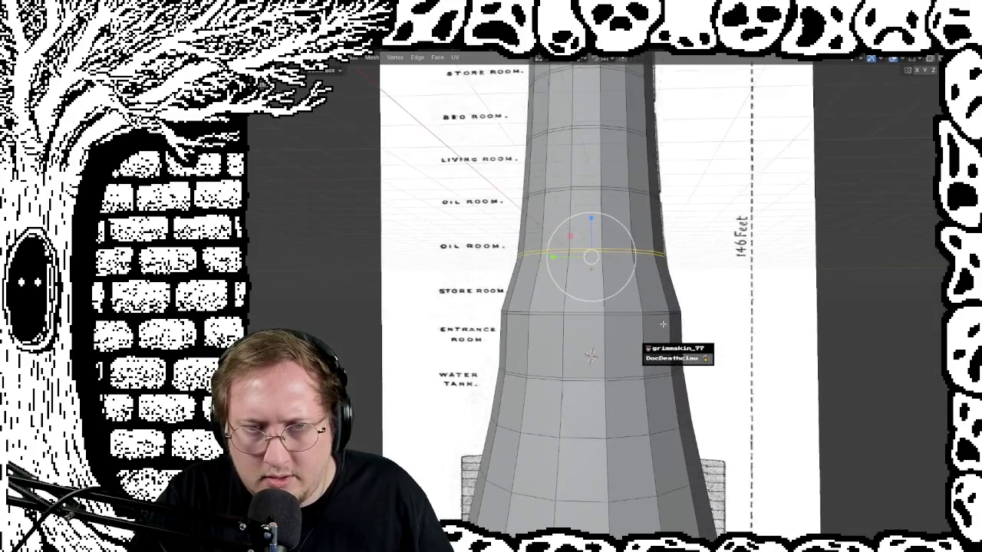
alt+click(588, 315)
alt+shift+click(608, 321)
alt+shift+click(634, 317)
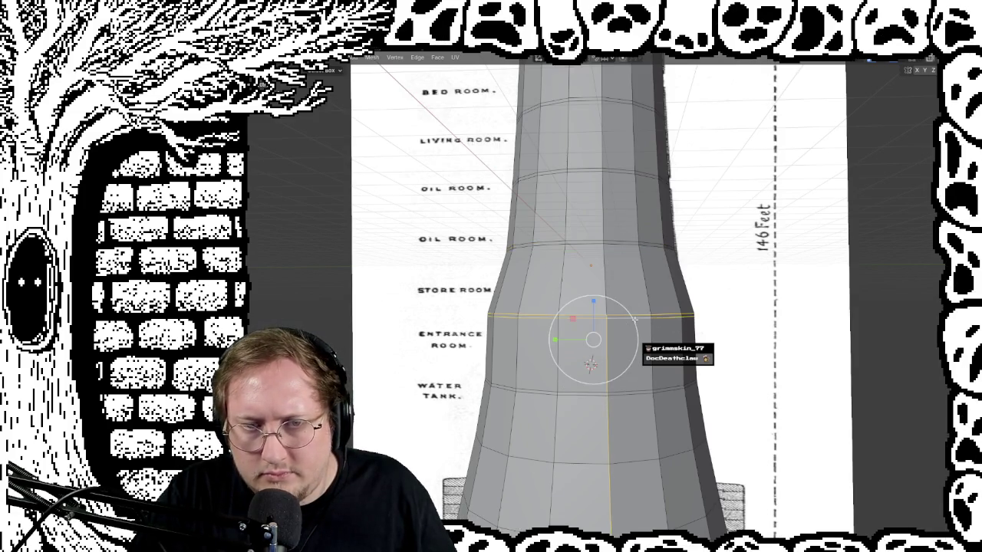
alt+shift+click(612, 342)
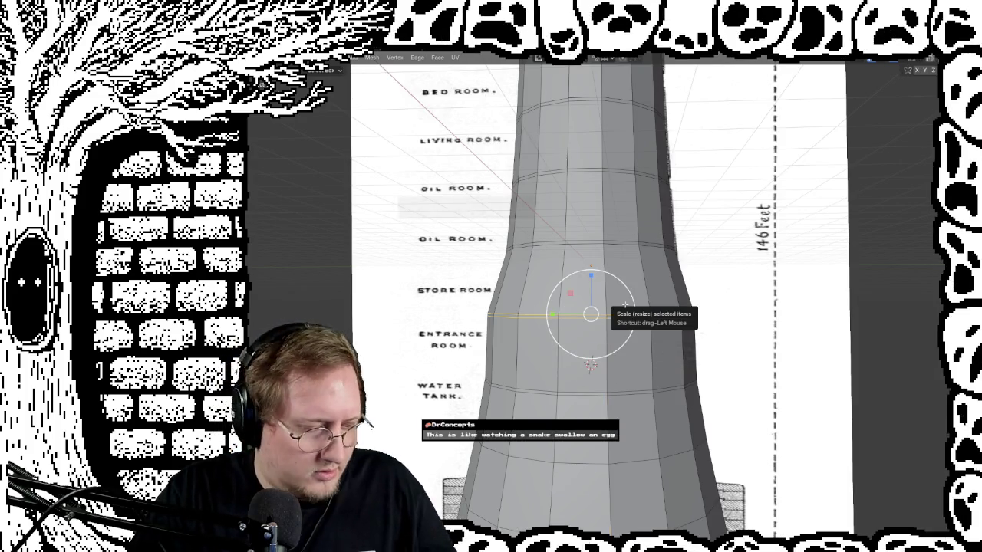
drag(614, 305, 623, 314)
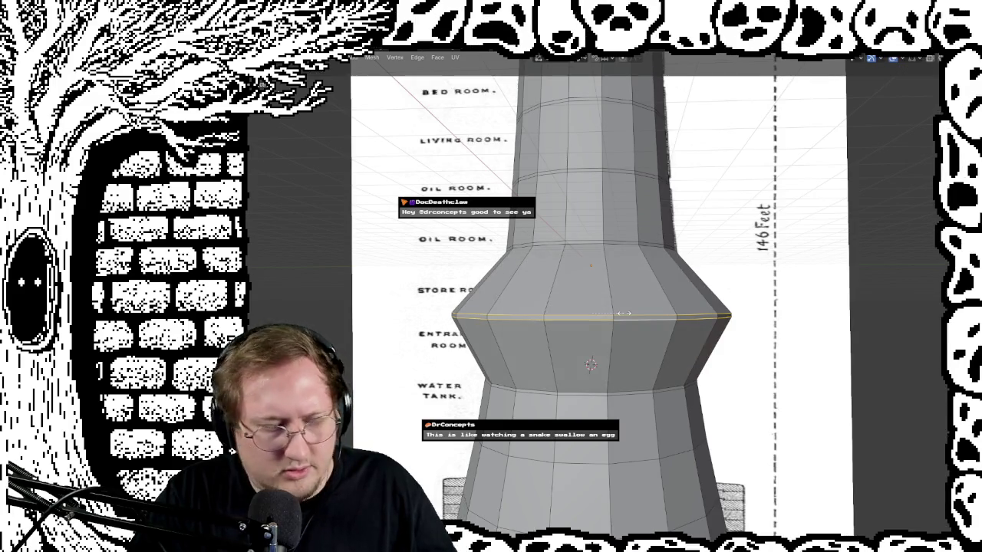
key(s)
key(shift+z)
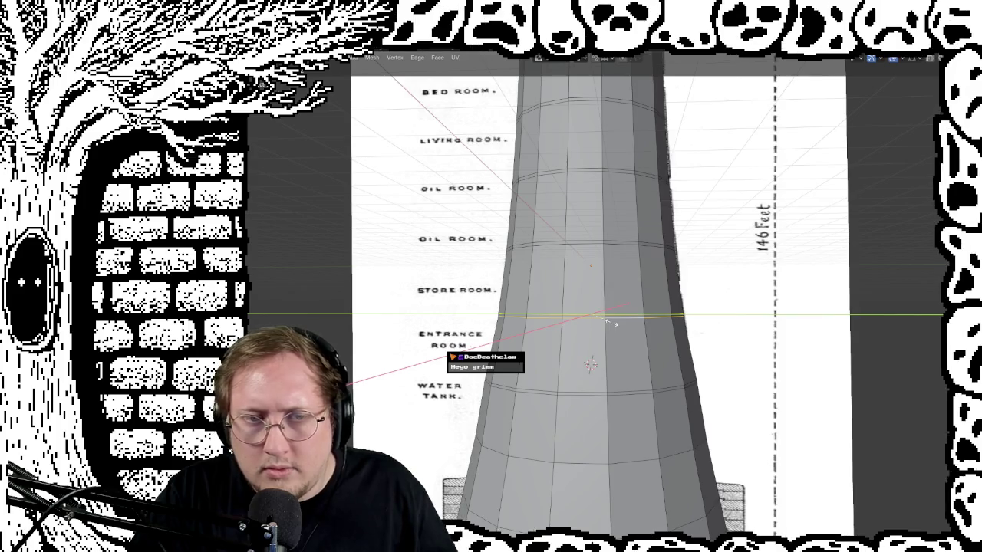
click(612, 323)
Widen the water-tank level ring horizontally so the base flares out like the drawing
mouse_move(667, 413)
middle_down()
mouse_move(725, 397)
mouse_move(683, 397)
middle_up()
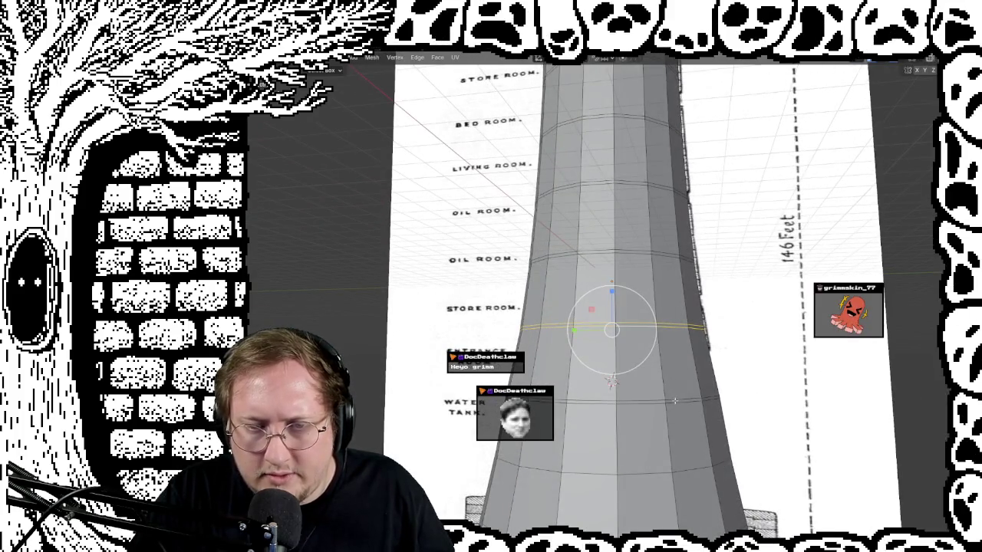
alt+click(672, 399)
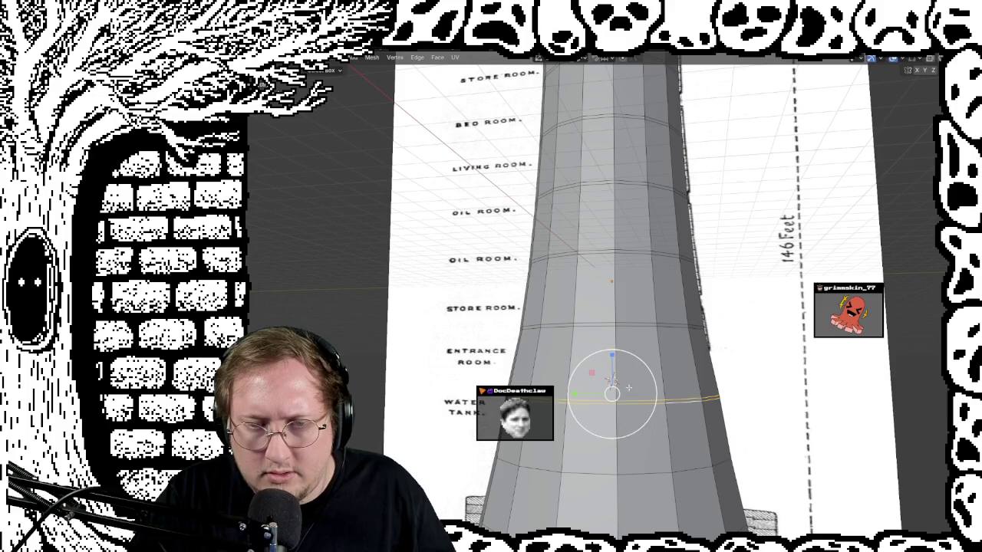
middle_drag(629, 388, 682, 368)
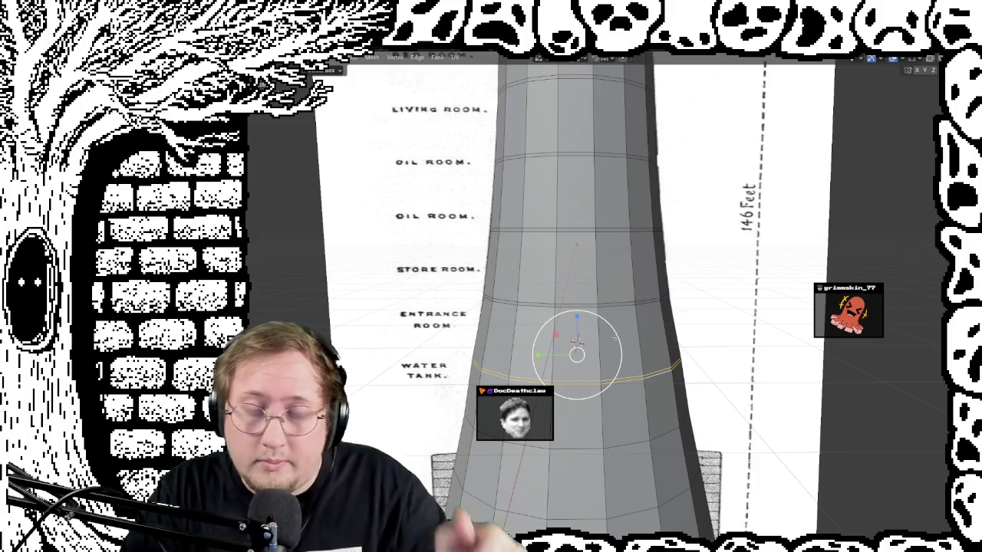
key(s)
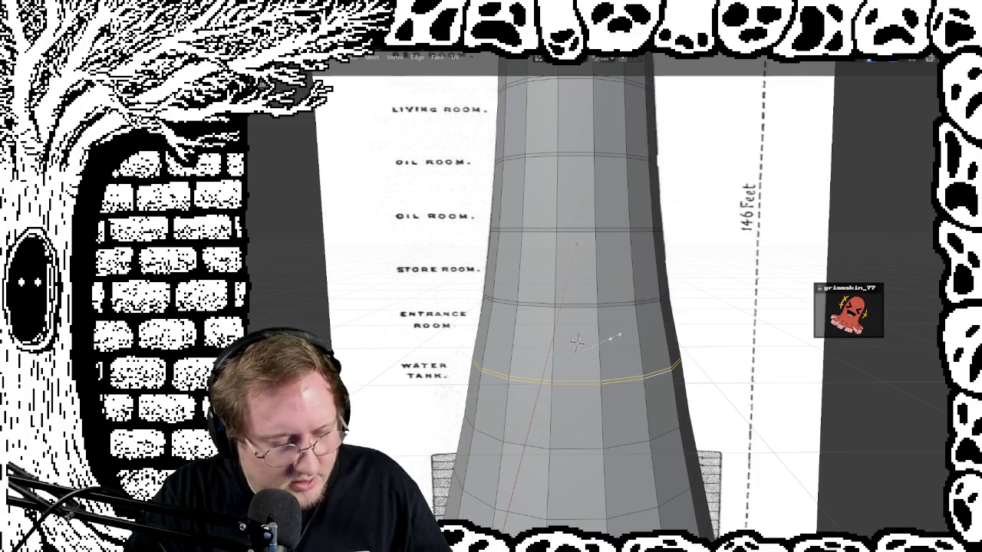
key(shift+z)
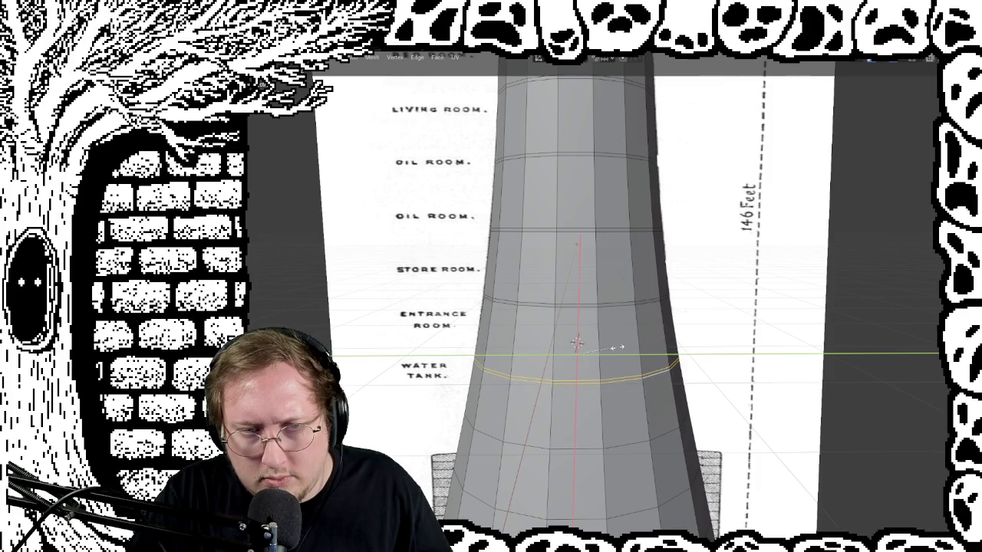
click(621, 347)
mouse_move(643, 359)
middle_down()
mouse_move(578, 355)
mouse_move(557, 333)
mouse_move(559, 353)
mouse_move(717, 329)
mouse_move(695, 357)
mouse_move(548, 307)
middle_up()
mouse_move(669, 320)
middle_down()
mouse_move(647, 338)
mouse_move(772, 351)
middle_up()
scroll(551, 338, down, 1)
scroll(551, 338, down, 2)
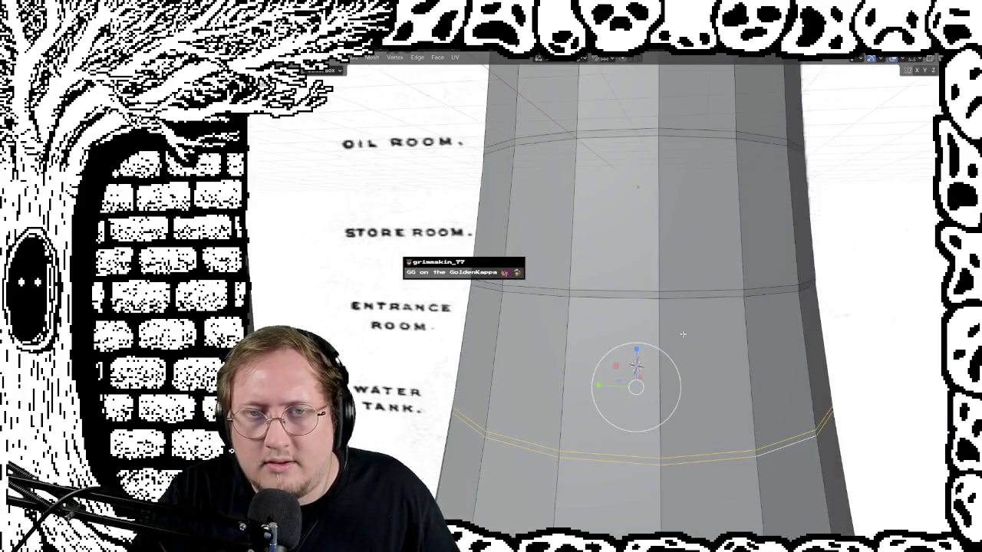
scroll(551, 337, down, 2)
scroll(551, 338, down, 2)
shift+scroll(647, 209, up, 5)
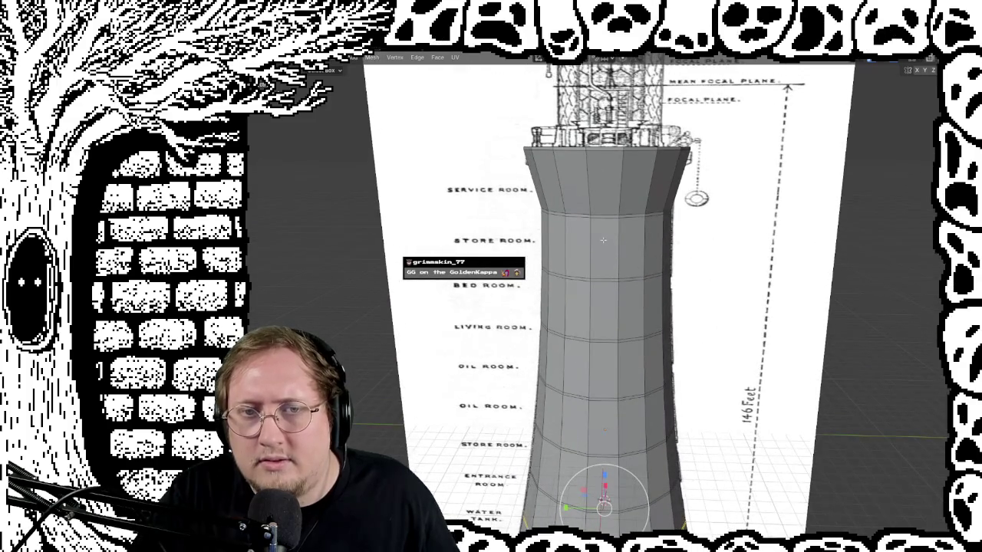
scroll(647, 209, up, 2)
shift+scroll(682, 246, up, 2)
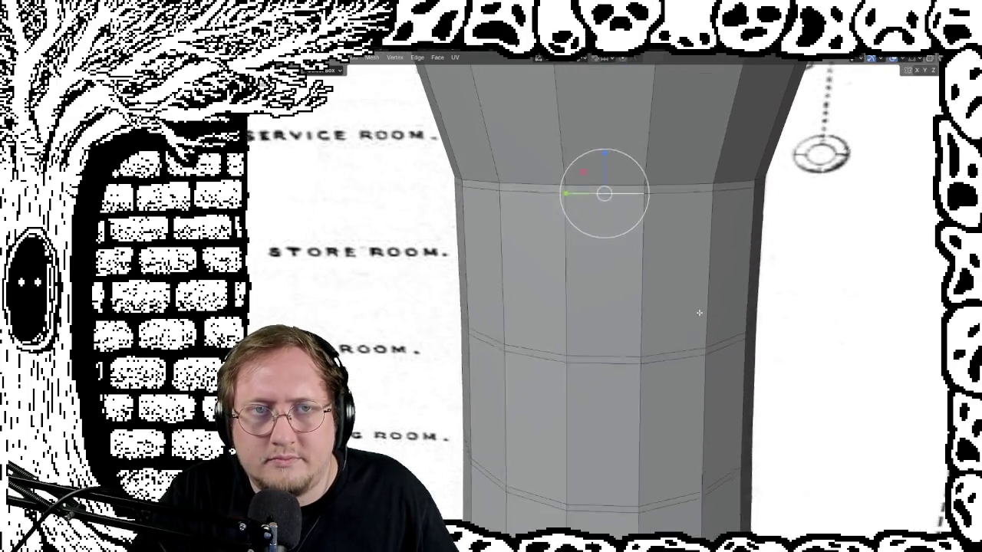
scroll(697, 311, up, 1)
scroll(653, 339, up, 1)
mouse_move(632, 331)
middle_down()
mouse_move(611, 322)
mouse_move(778, 333)
mouse_move(668, 320)
middle_up()
mouse_move(666, 432)
shift+middle_down()
mouse_move(640, 292)
mouse_move(612, 331)
mouse_move(534, 306)
shift+middle_up()
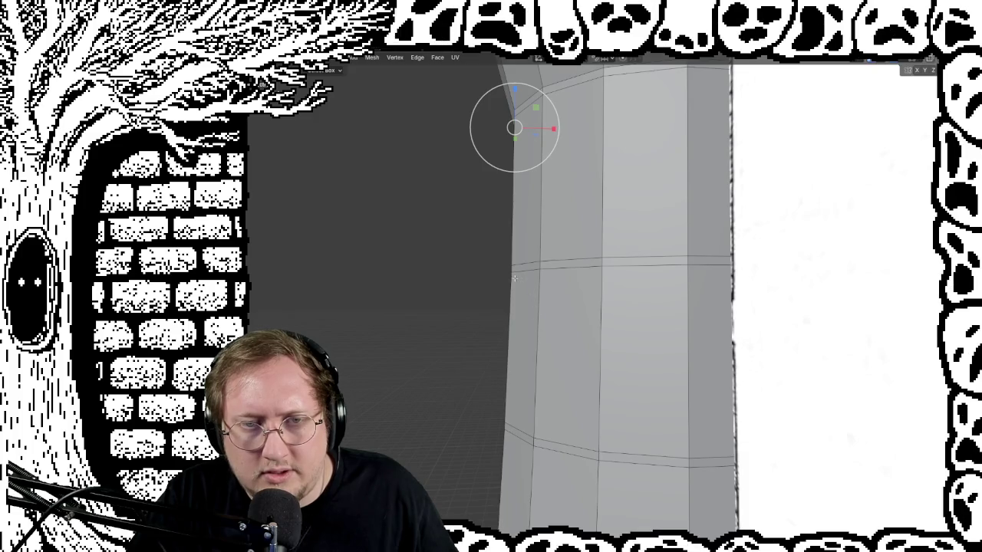
middle_drag(557, 408, 592, 402)
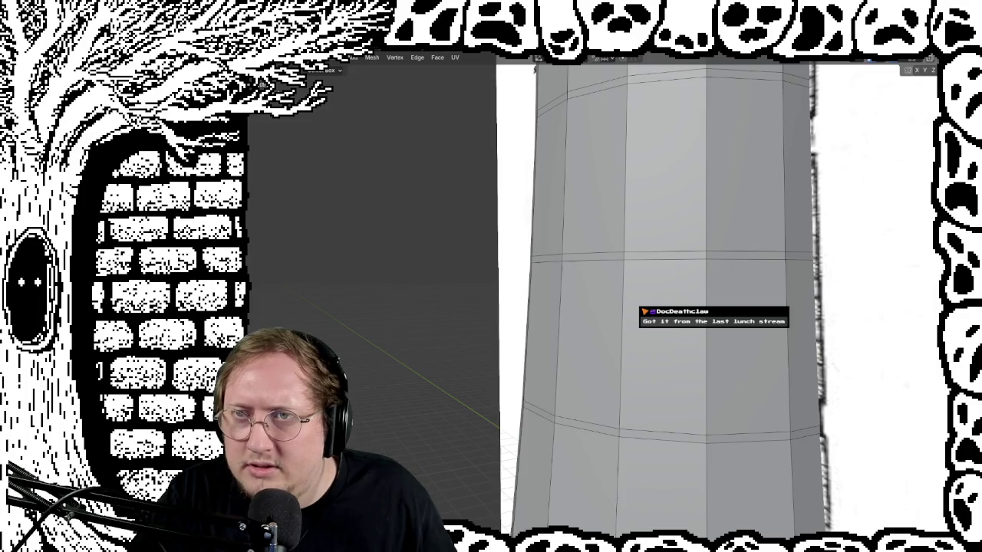
key(z)
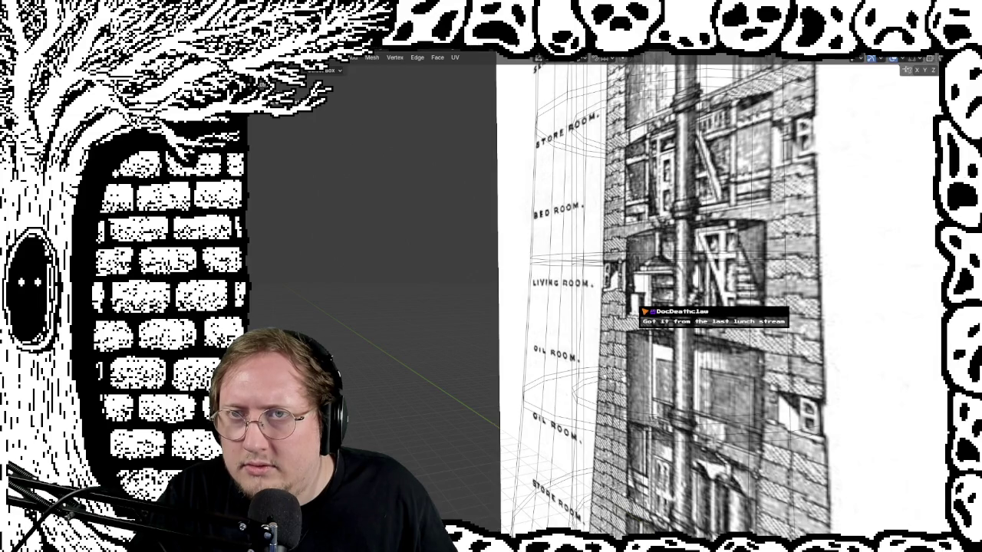
key(z)
scroll(818, 217, up, 2)
scroll(818, 218, up, 3)
middle_drag(818, 217, 606, 164)
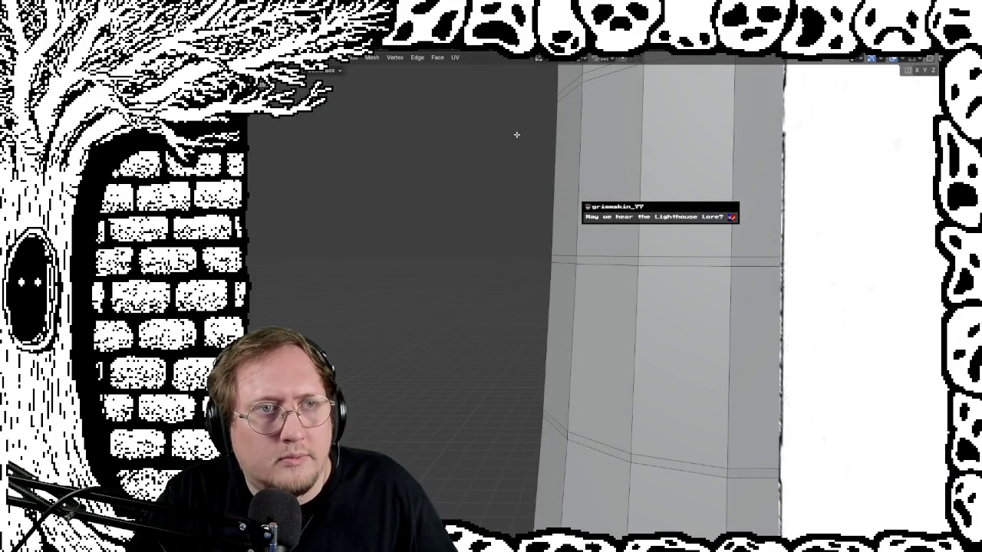
mouse_move(516, 134)
middle_down()
mouse_move(813, 357)
mouse_move(559, 339)
mouse_move(601, 353)
mouse_move(686, 286)
mouse_move(703, 288)
mouse_move(704, 268)
mouse_move(621, 245)
mouse_move(592, 298)
mouse_move(591, 287)
mouse_move(603, 333)
mouse_move(621, 325)
mouse_move(620, 290)
mouse_move(647, 254)
mouse_move(702, 237)
mouse_move(727, 256)
middle_up()
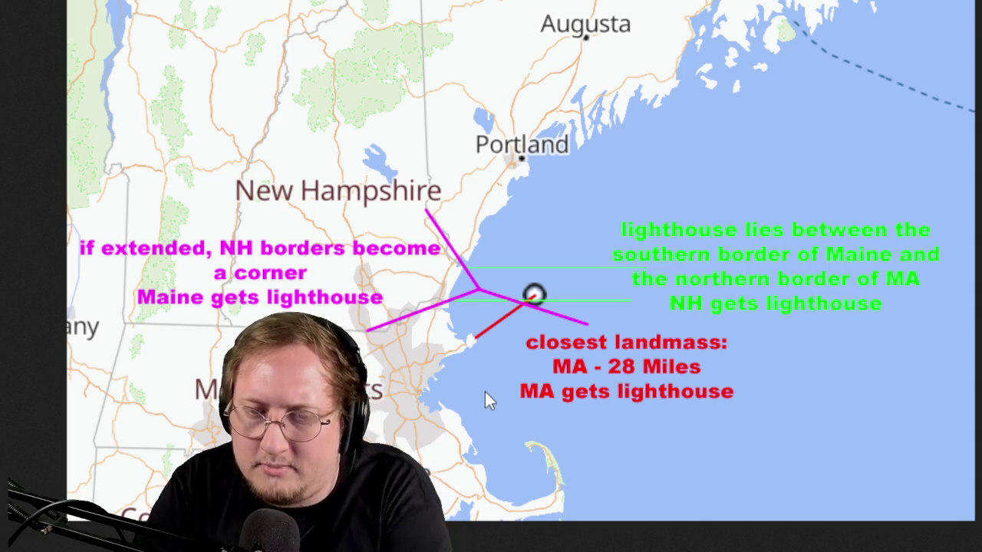
Zoom into the lighthouse area off the New Hampshire coast, then zoom back out
scroll(516, 344, up, 5)
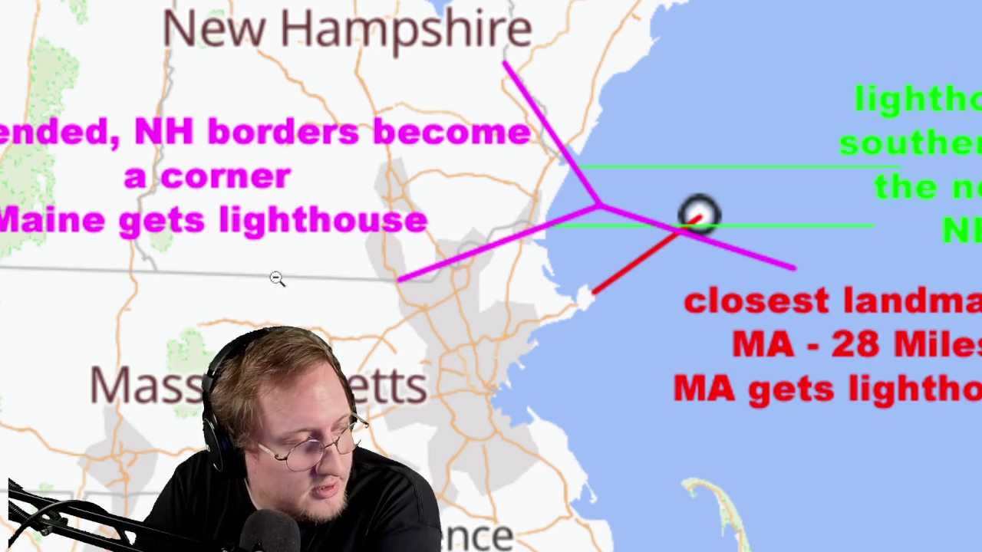
click(369, 274)
Zoom the image viewer out twice so the full map, Vermont to Augusta, fits
click(768, 64)
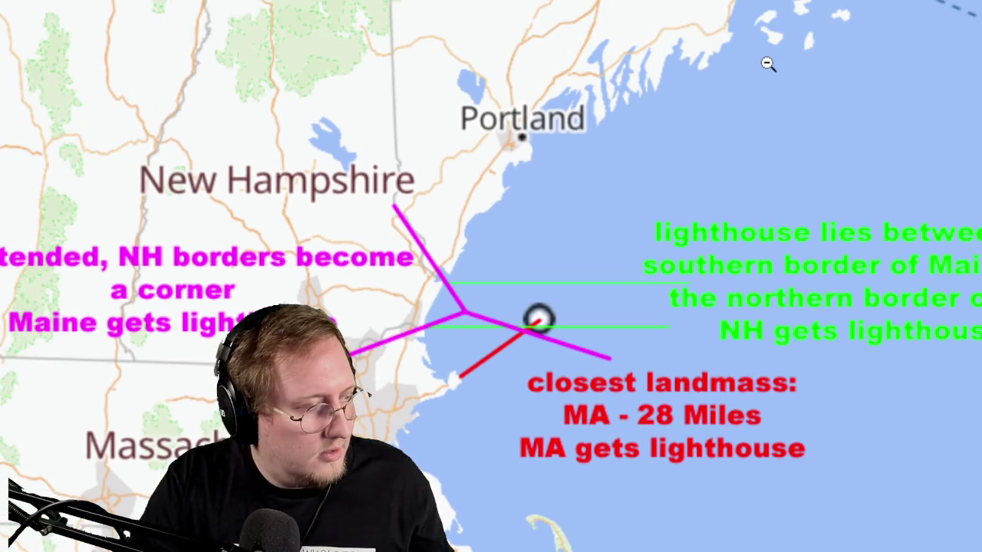
click(734, 70)
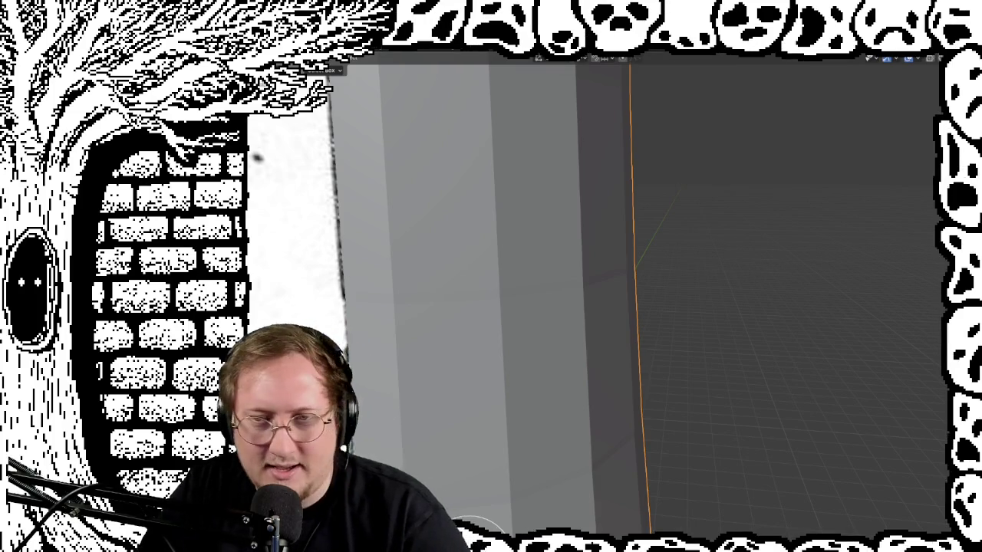
scroll(665, 322, down, 5)
scroll(665, 322, down, 2)
key(KP_1)
middle_drag(585, 299, 592, 301)
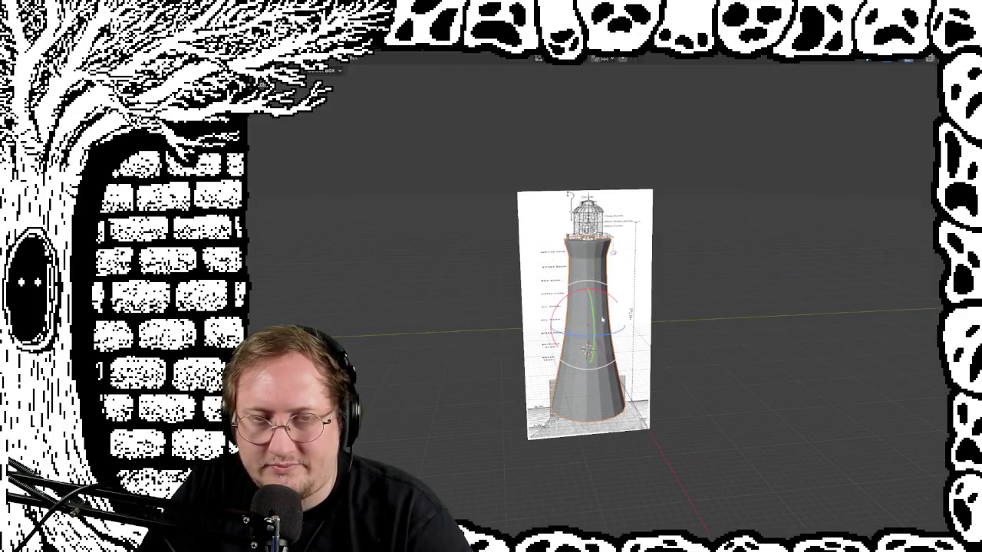
scroll(677, 311, up, 4)
scroll(677, 312, up, 2)
scroll(676, 312, down, 1)
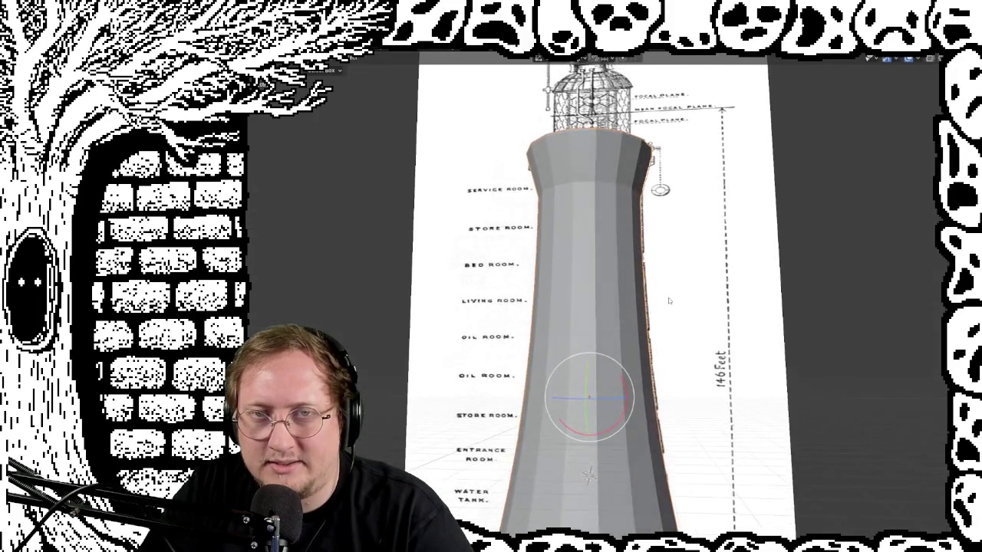
scroll(678, 312, down, 1)
scroll(681, 314, down, 1)
scroll(687, 316, down, 2)
mouse_move(688, 316)
middle_down()
mouse_move(716, 343)
mouse_move(710, 329)
middle_up()
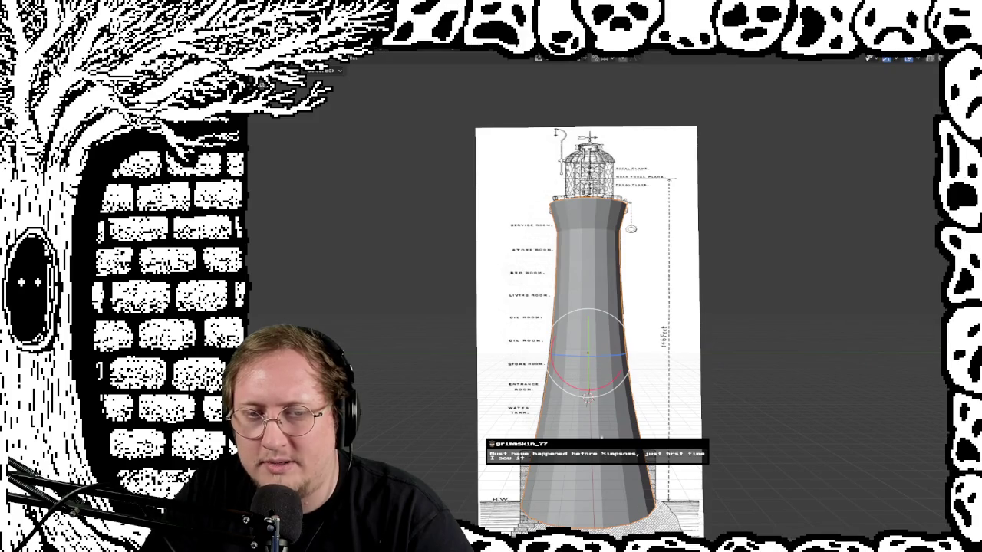
scroll(701, 424, up, 3)
middle_drag(691, 414, 700, 424)
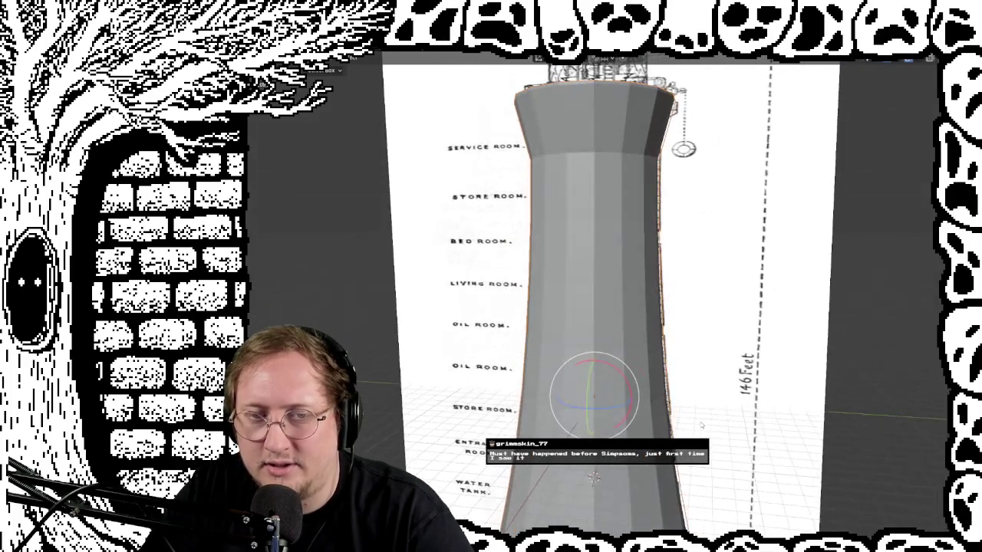
scroll(700, 424, up, 2)
scroll(702, 393, up, 1)
mouse_move(704, 391)
middle_down()
mouse_move(704, 358)
mouse_move(647, 329)
middle_up()
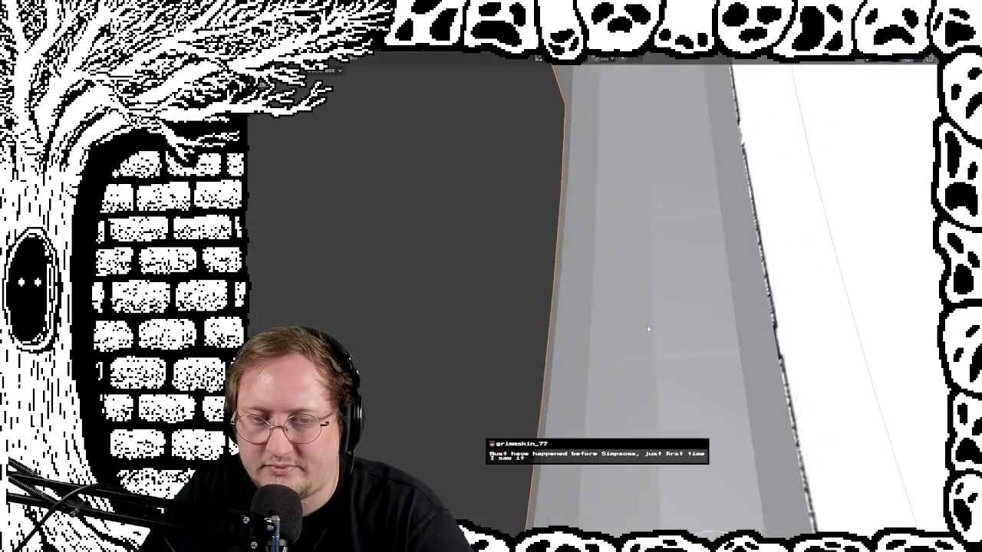
scroll(646, 328, down, 2)
scroll(675, 352, down, 2)
scroll(675, 352, down, 2)
scroll(723, 362, down, 2)
mouse_move(722, 362)
middle_down()
mouse_move(729, 346)
mouse_move(777, 352)
mouse_move(778, 366)
middle_up()
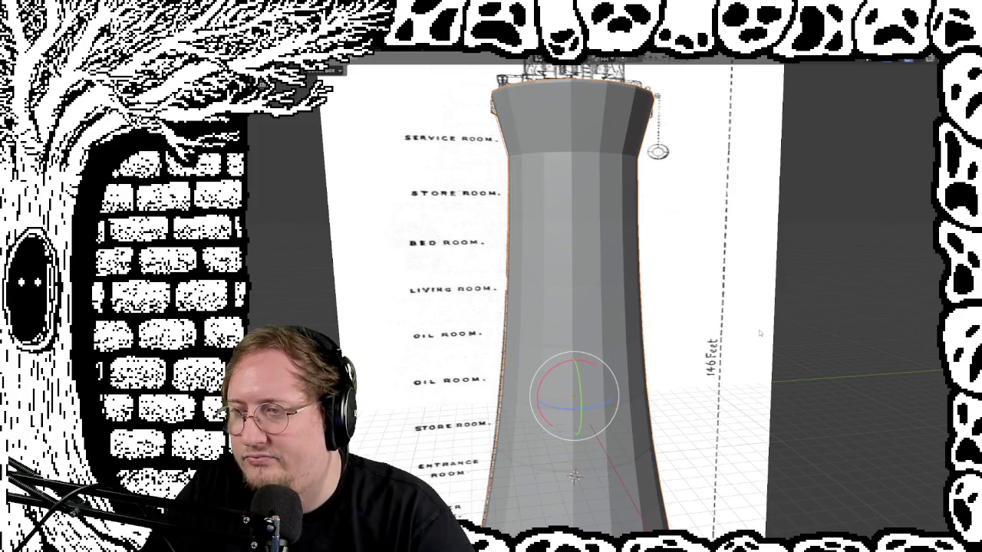
scroll(775, 222, up, 3)
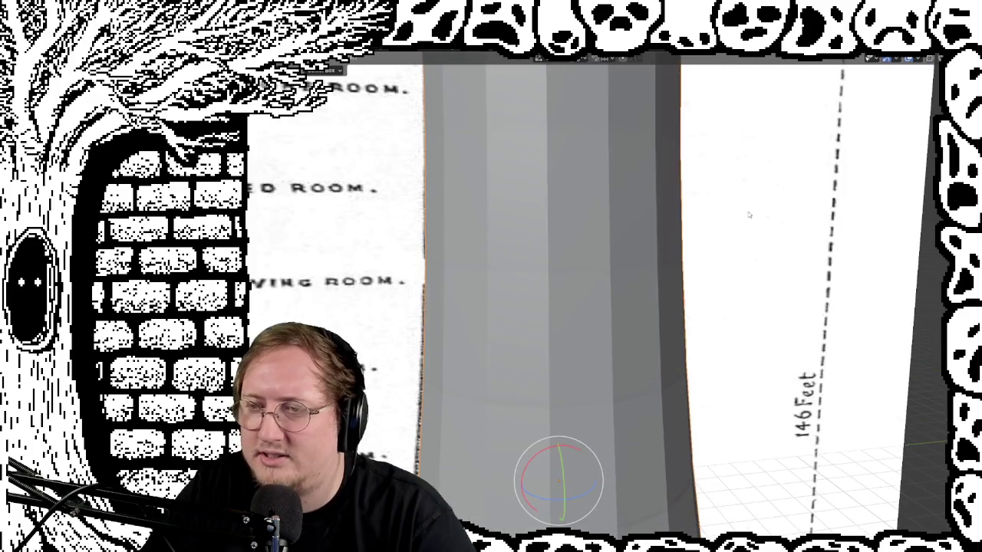
mouse_move(721, 209)
middle_down()
mouse_move(767, 268)
mouse_move(742, 121)
mouse_move(812, 135)
mouse_move(809, 160)
middle_up()
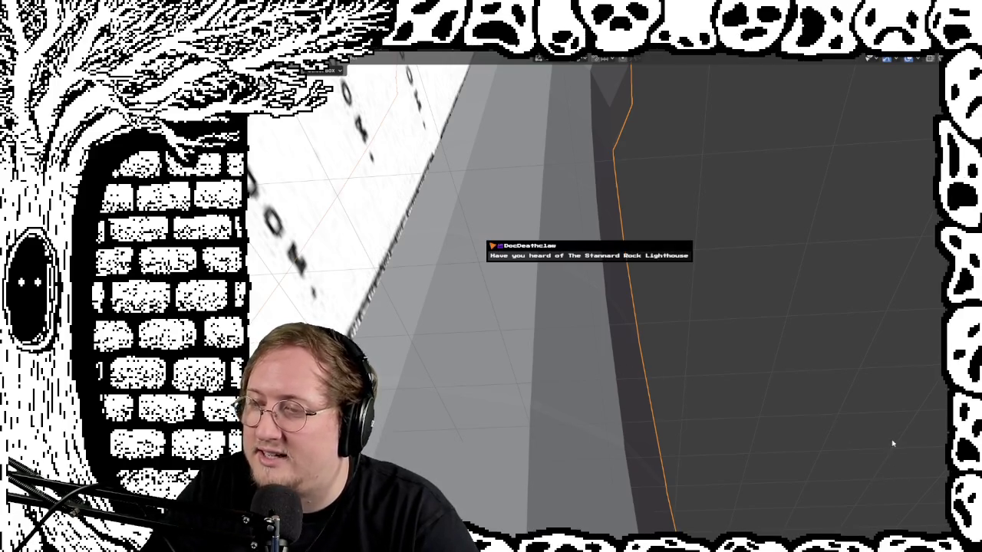
mouse_move(895, 445)
middle_down()
mouse_move(800, 300)
mouse_move(787, 348)
mouse_move(816, 421)
mouse_move(765, 350)
mouse_move(747, 263)
mouse_move(737, 259)
mouse_move(706, 296)
mouse_move(752, 373)
mouse_move(748, 431)
mouse_move(667, 407)
mouse_move(652, 432)
mouse_move(679, 428)
mouse_move(772, 369)
mouse_move(735, 397)
mouse_move(741, 387)
middle_up()
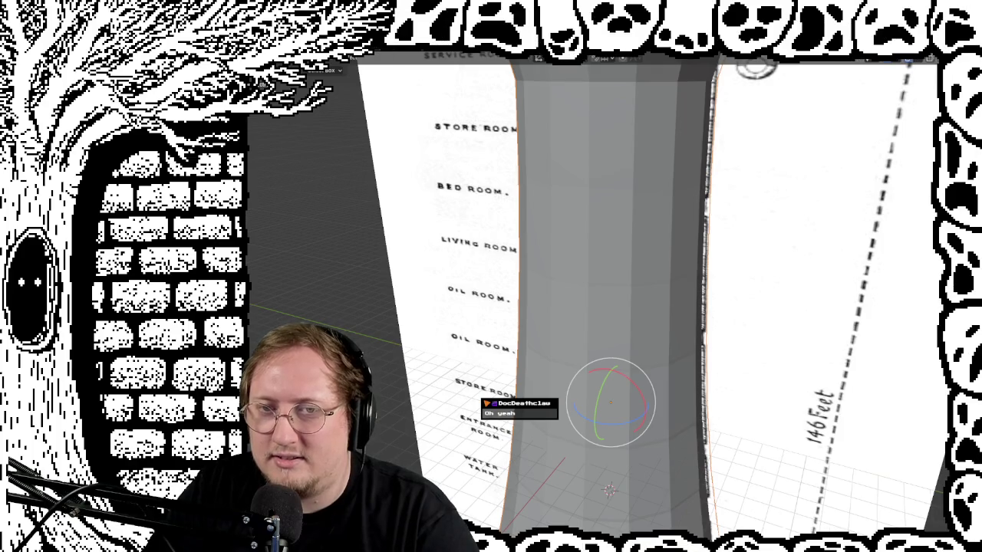
middle_drag(773, 242, 741, 247)
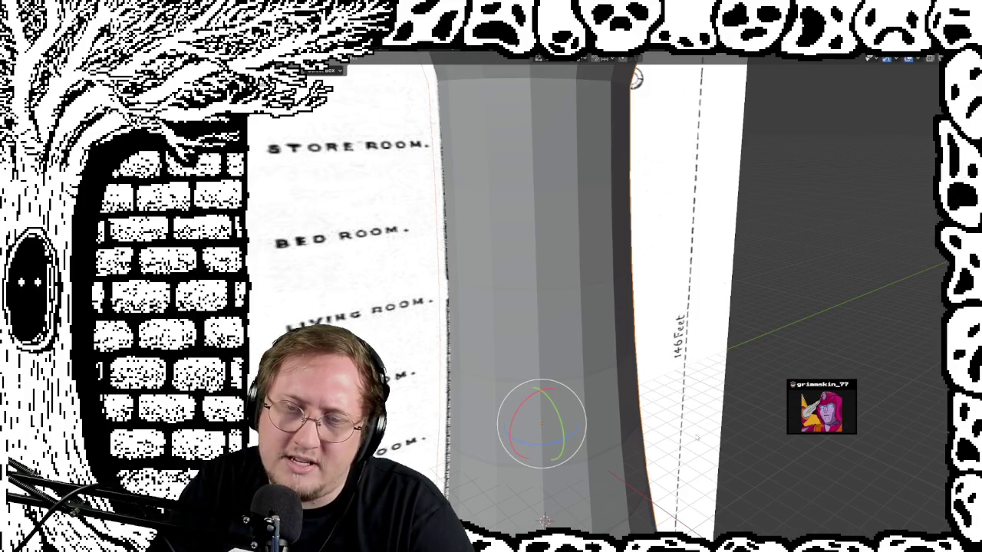
scroll(722, 364, down, 2)
scroll(722, 365, down, 2)
scroll(722, 364, down, 1)
scroll(722, 365, down, 1)
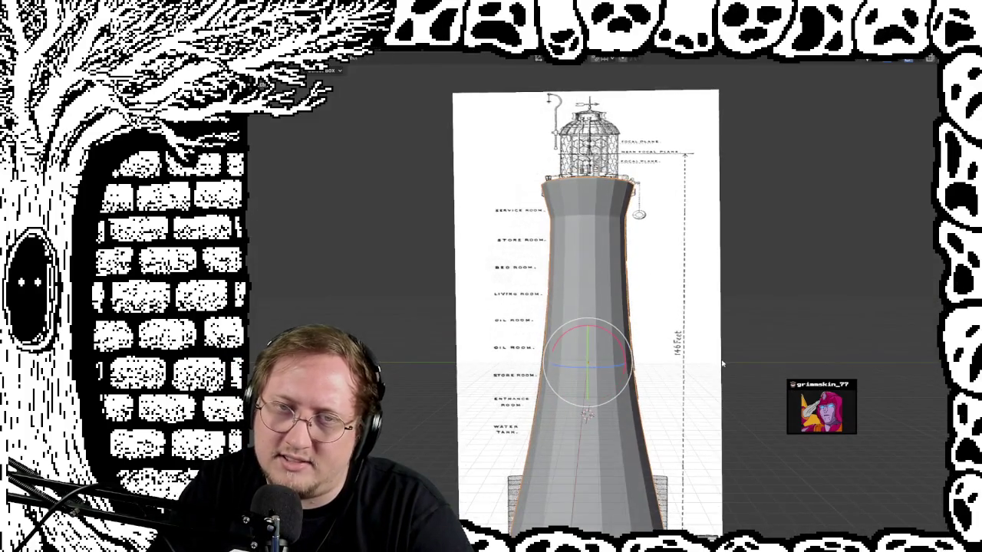
scroll(692, 390, down, 4)
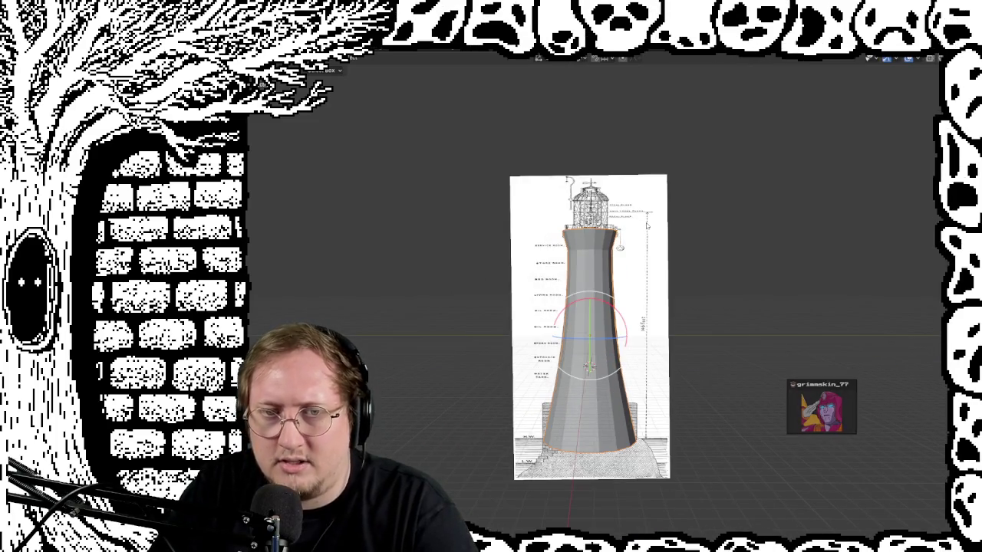
scroll(730, 346, up, 5)
middle_drag(731, 347, 784, 344)
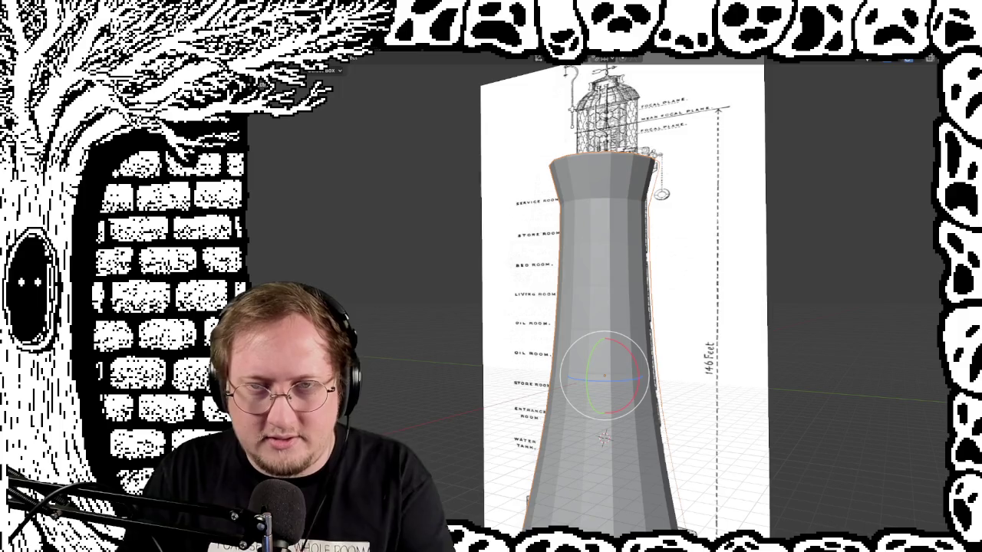
mouse_move(760, 261)
middle_down()
mouse_move(764, 325)
mouse_move(870, 373)
mouse_move(750, 281)
mouse_move(730, 357)
mouse_move(730, 247)
mouse_move(759, 259)
mouse_move(818, 241)
mouse_move(774, 234)
middle_up()
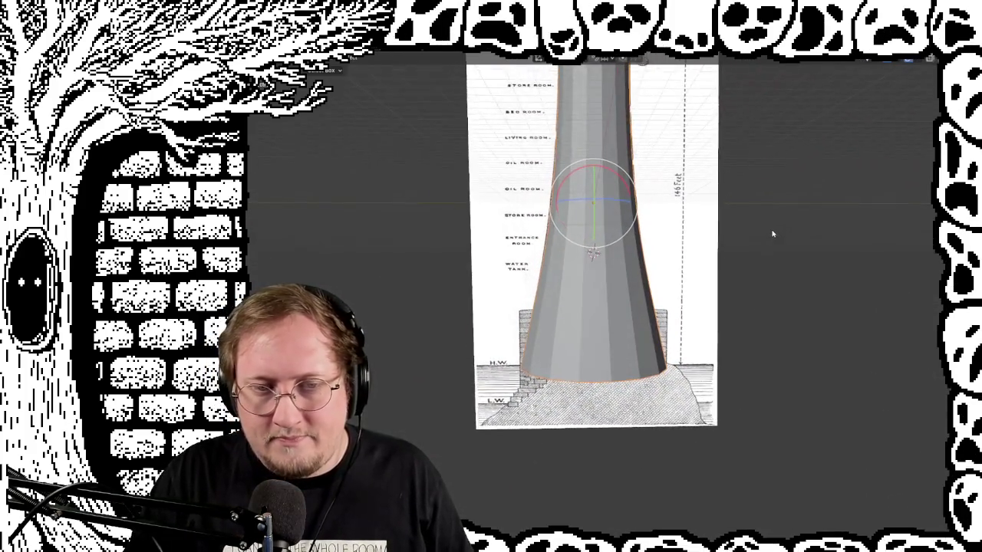
scroll(549, 352, up, 1)
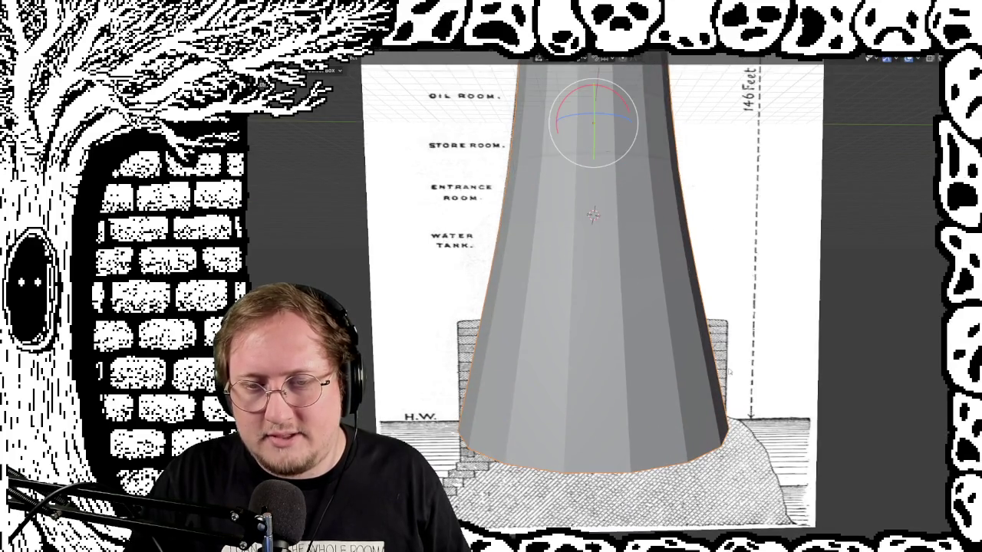
shift+middle_drag(730, 372, 704, 257)
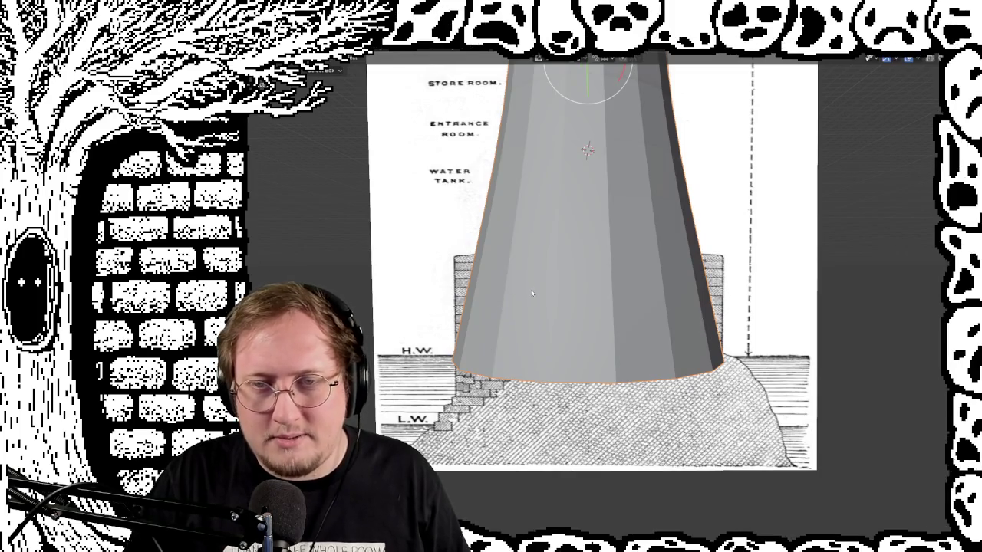
scroll(705, 209, down, 2)
scroll(705, 209, down, 2)
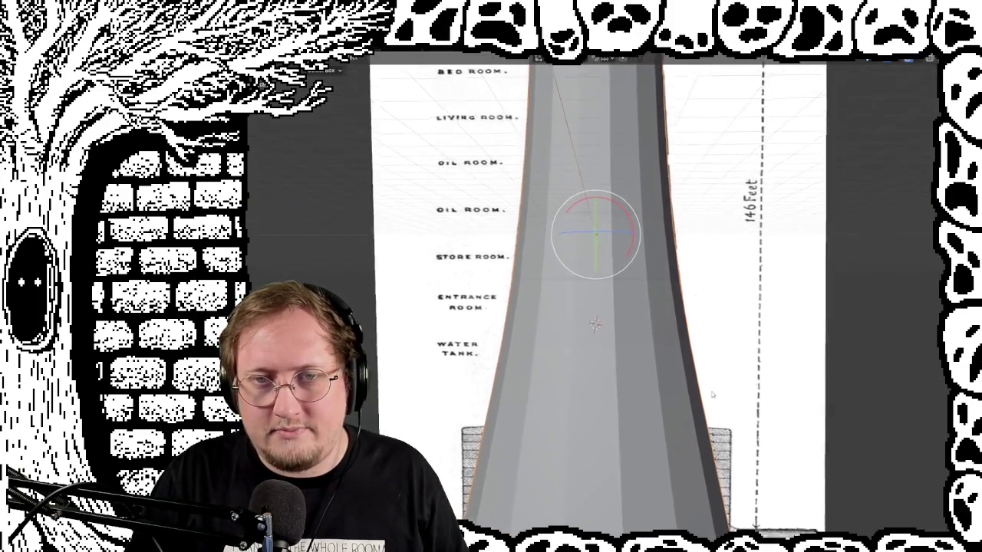
mouse_move(705, 209)
middle_down()
mouse_move(756, 319)
mouse_move(785, 309)
mouse_move(718, 308)
middle_up()
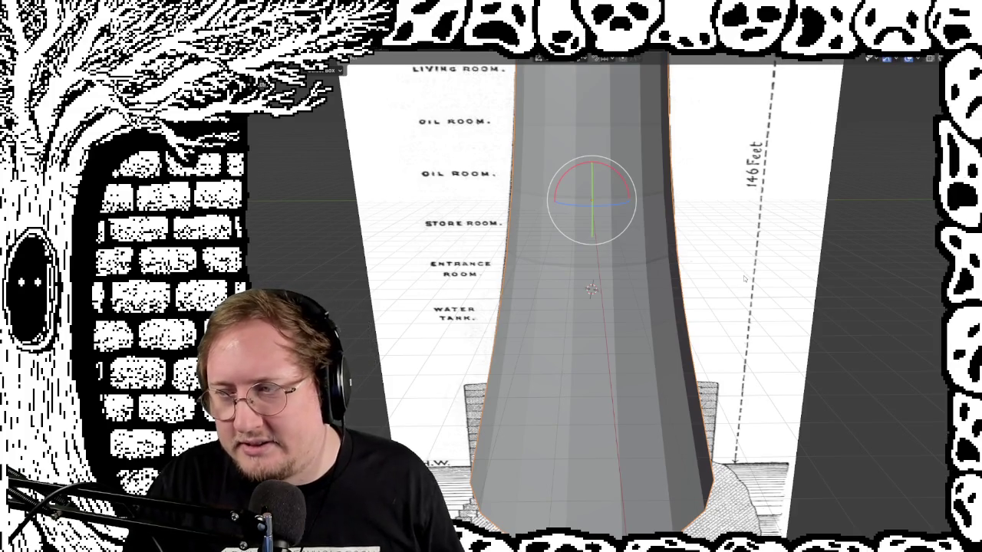
shift+scroll(698, 314, up, 1)
shift+scroll(683, 276, up, 3)
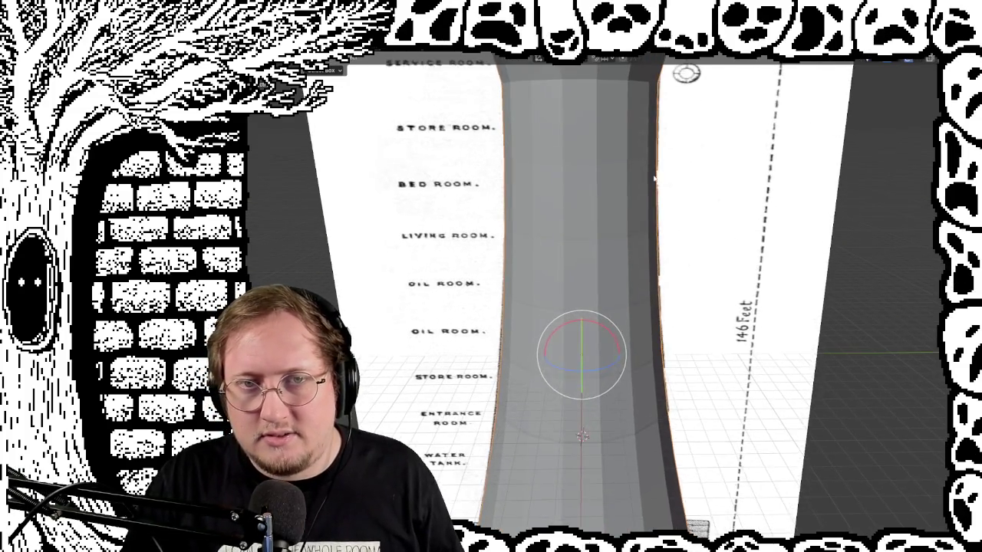
shift+scroll(671, 246, up, 3)
shift+scroll(664, 230, up, 1)
mouse_move(663, 230)
middle_down()
mouse_move(628, 286)
mouse_move(812, 394)
mouse_move(858, 384)
mouse_move(786, 394)
mouse_move(692, 261)
mouse_move(583, 269)
middle_up()
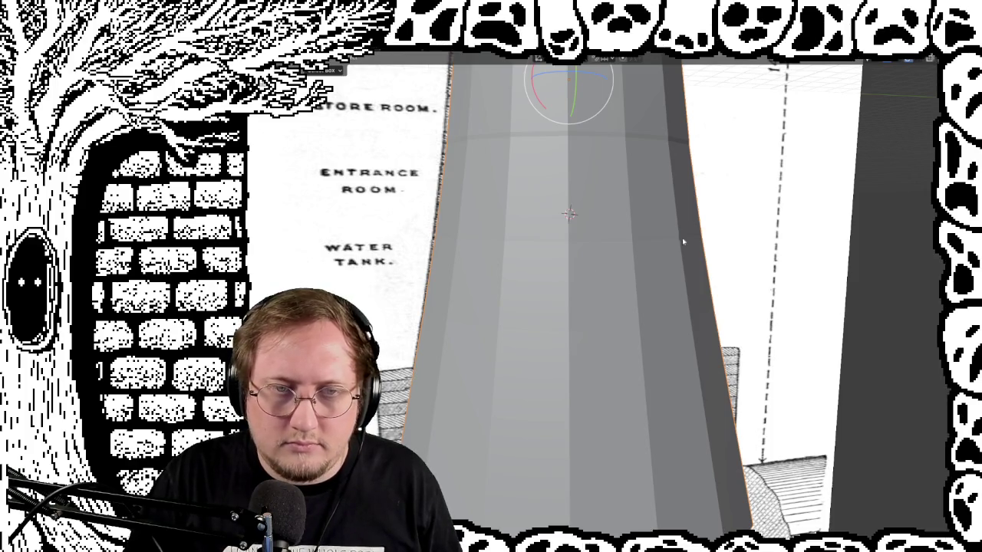
scroll(682, 237, down, 2)
Enter Edit Mode, show the sidebar and select the edge loop at water-tank height
key(Tab)
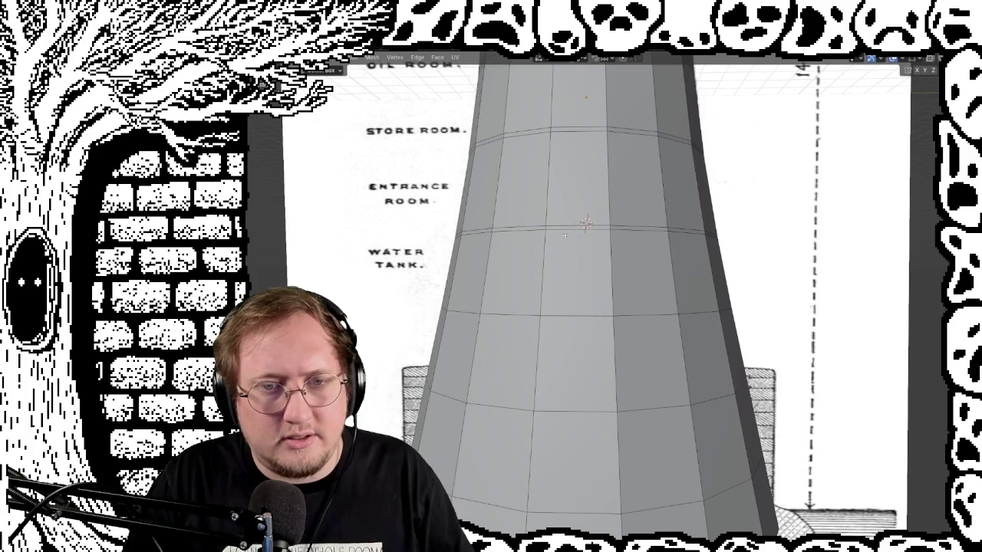
middle_drag(565, 235, 513, 244)
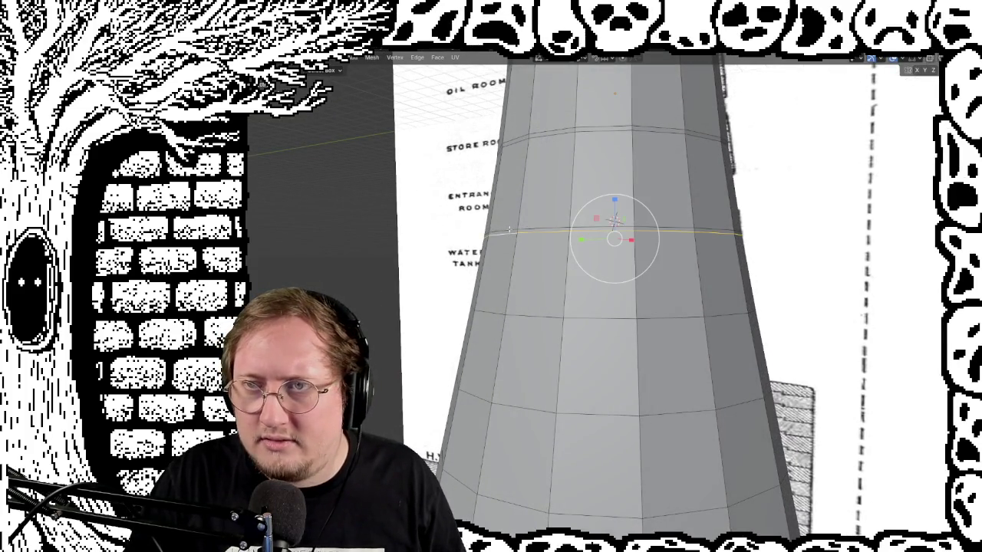
key(n)
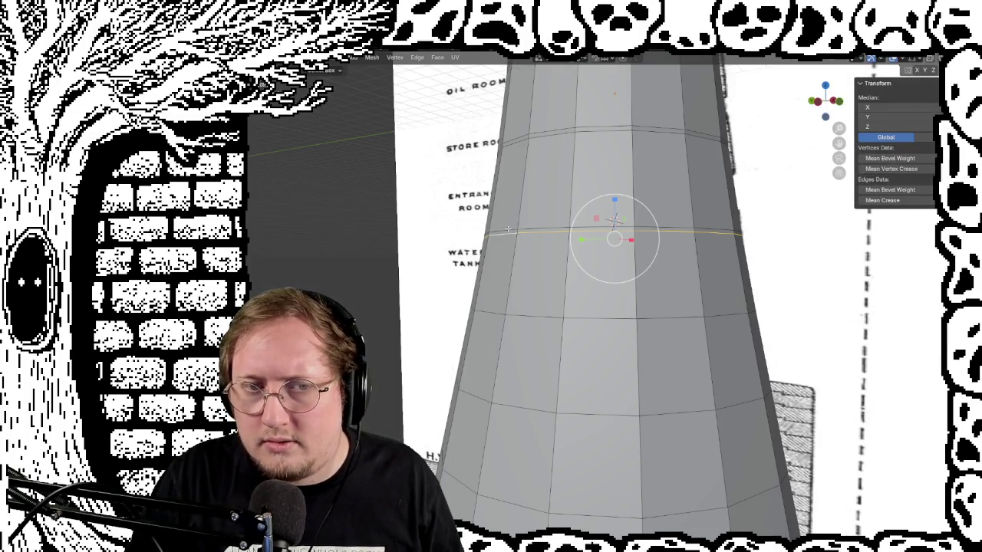
click(503, 230)
alt+click(563, 228)
Scale the water-tank edge ring to its new size
key(g)
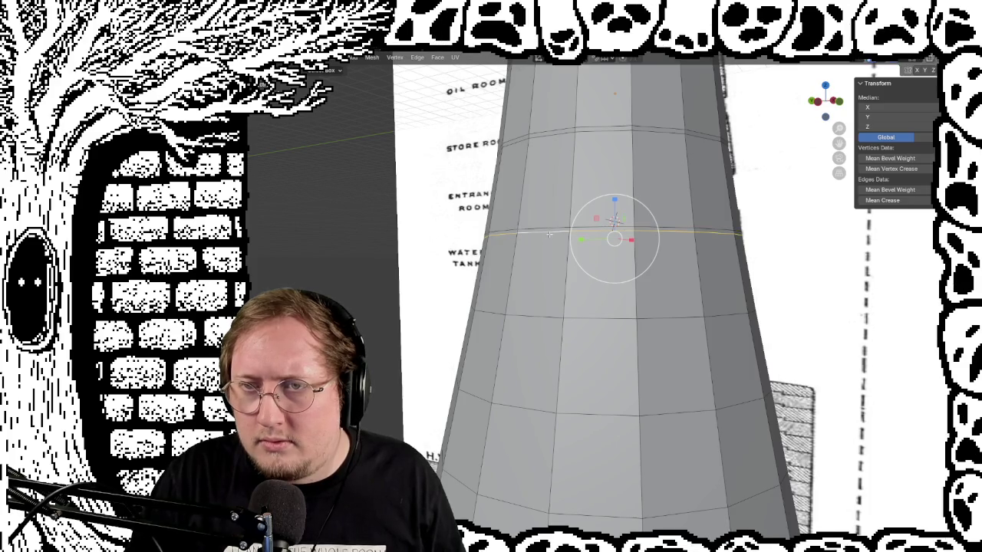
scroll(547, 234, up, 1)
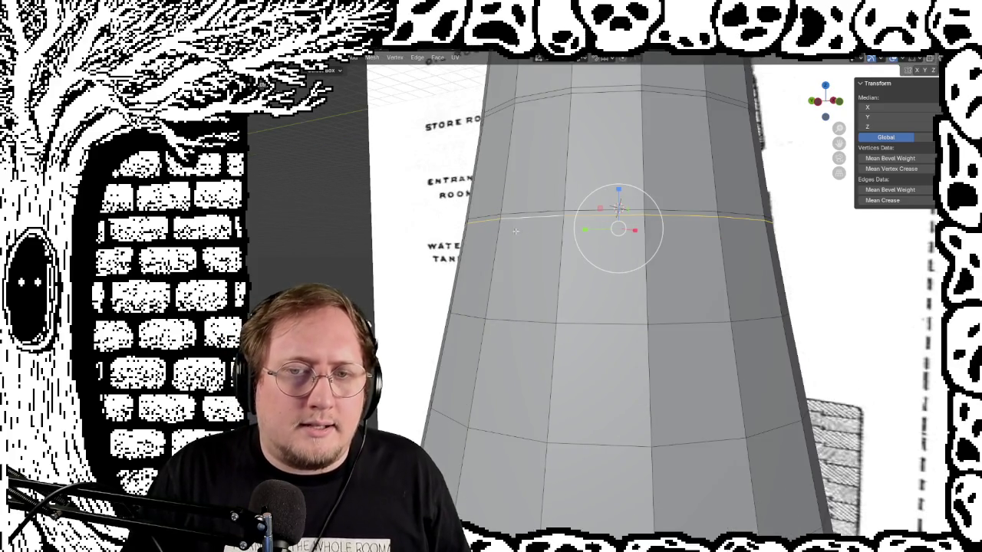
middle_drag(609, 272, 406, 312)
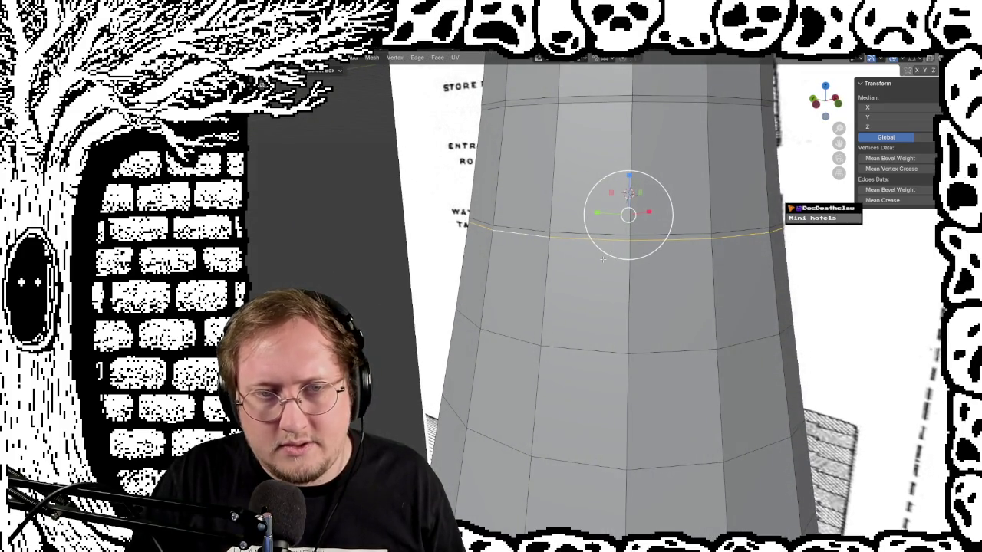
key(s)
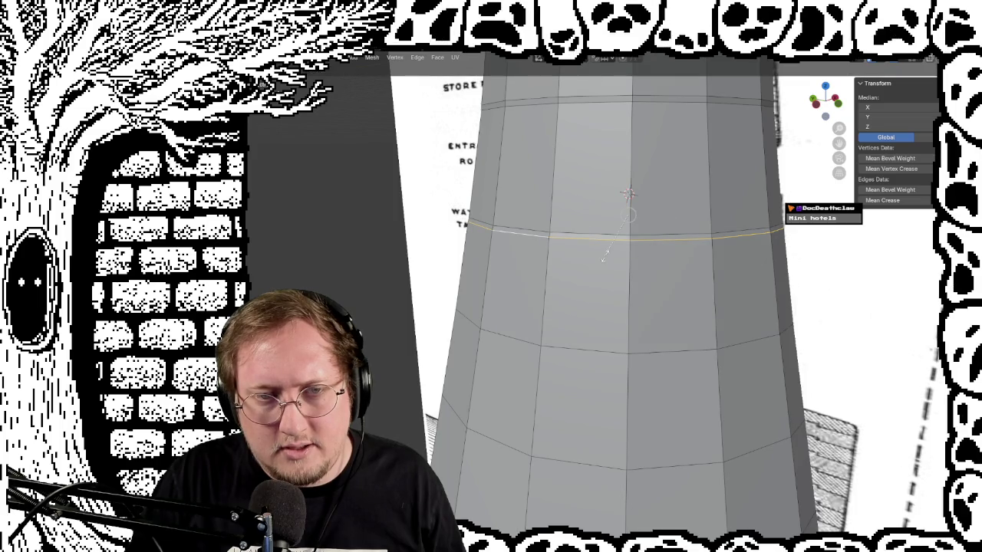
click(604, 259)
scroll(526, 222, up, 2)
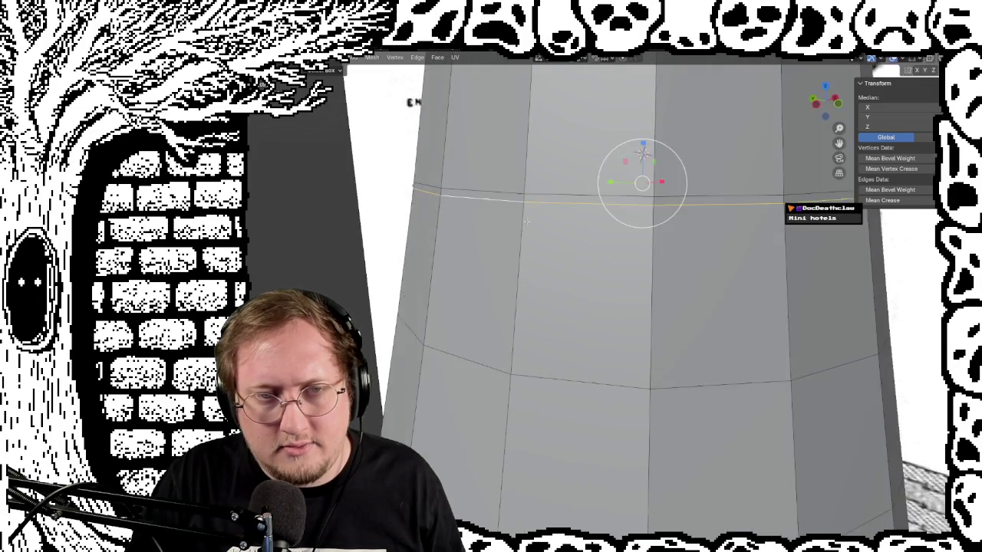
scroll(527, 222, up, 2)
scroll(507, 227, up, 2)
scroll(505, 228, up, 1)
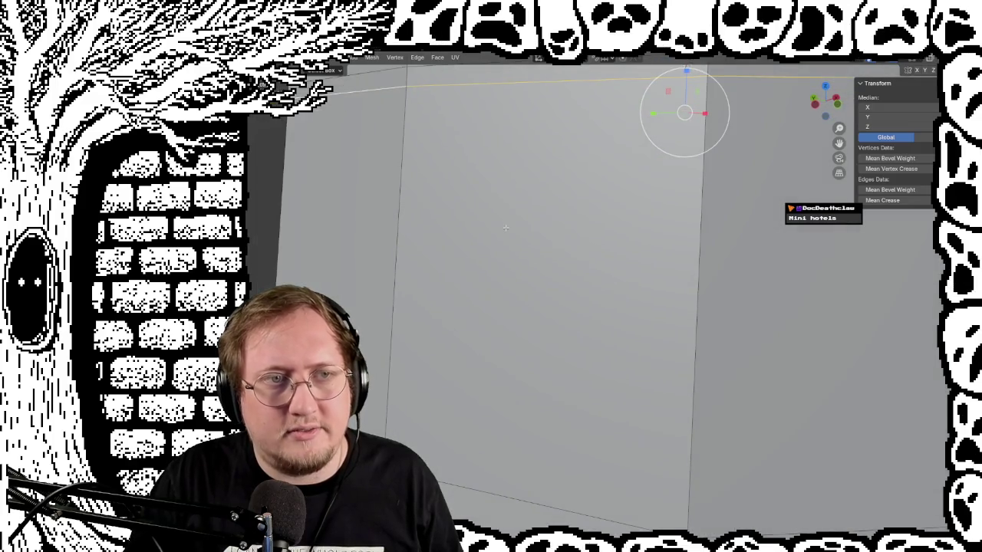
Widen the tower's top edge ring, undoing an attempted Z 0.01 flatten
middle_drag(664, 123, 652, 135)
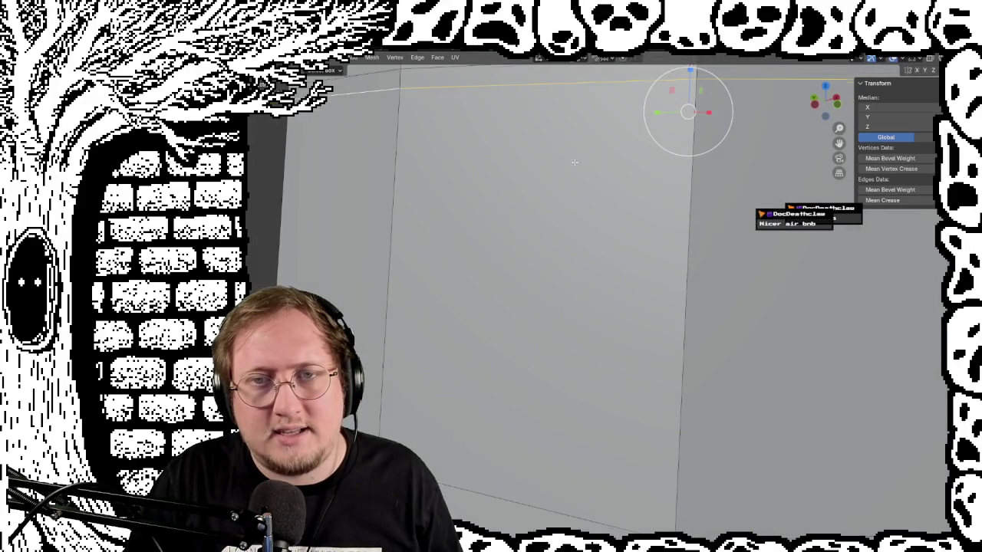
key(s)
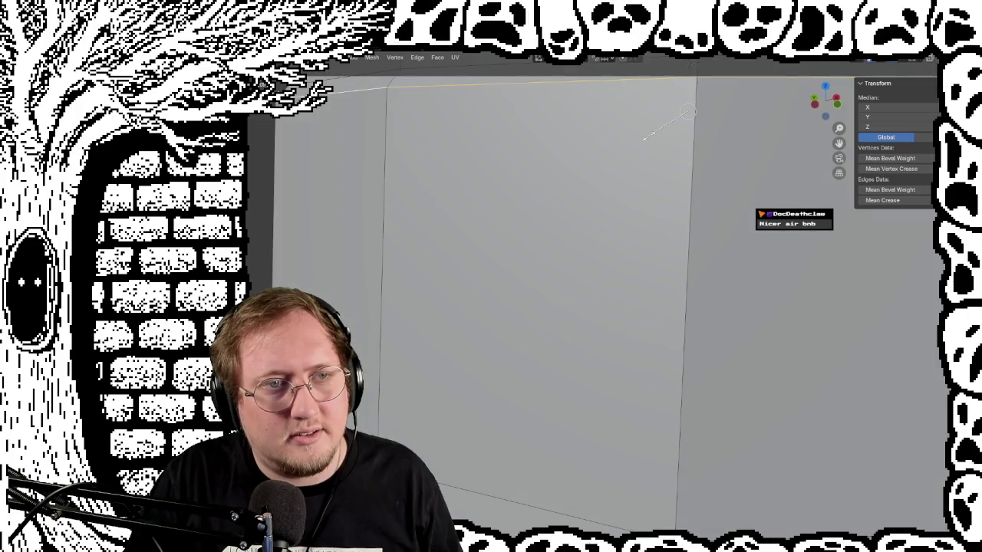
text(z)
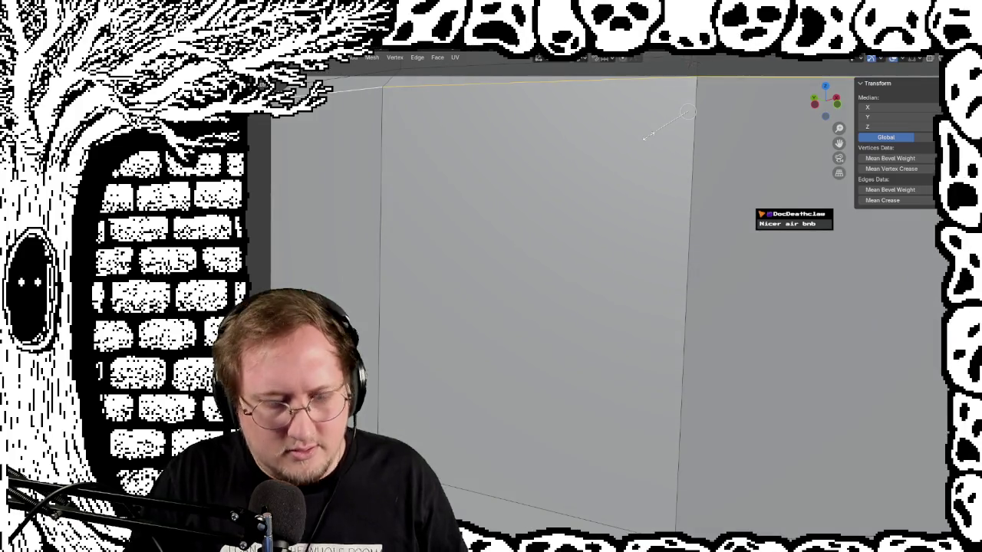
text(0.01)
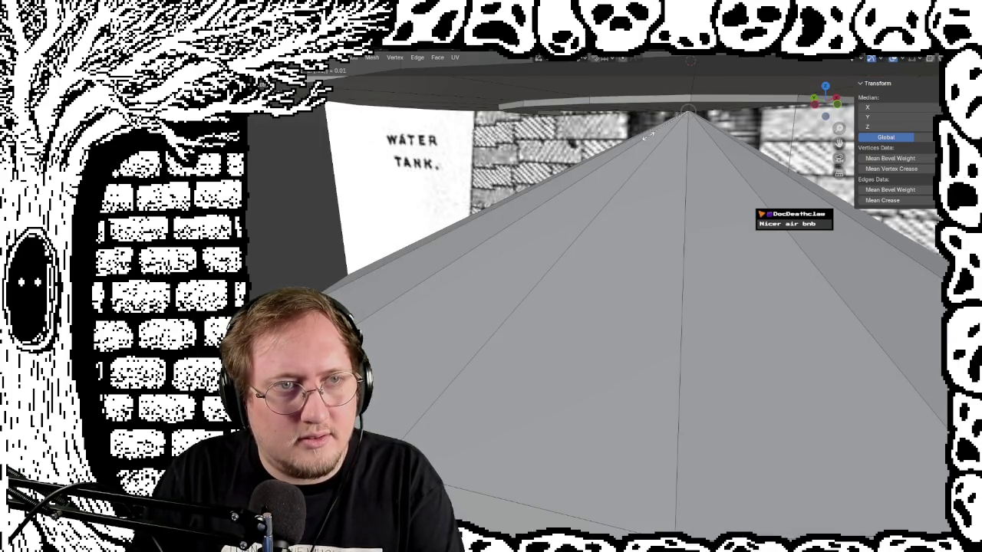
key(Return)
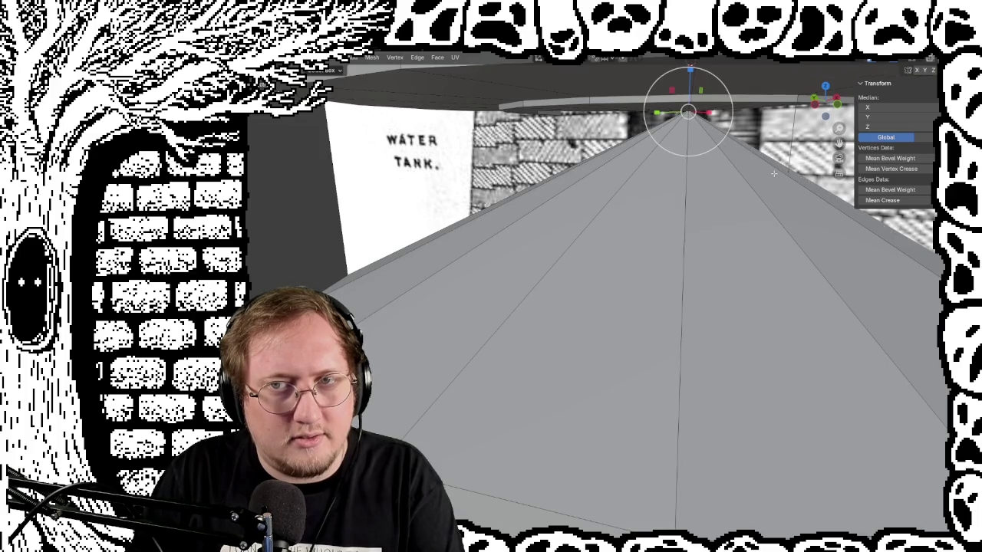
key(ctrl+z)
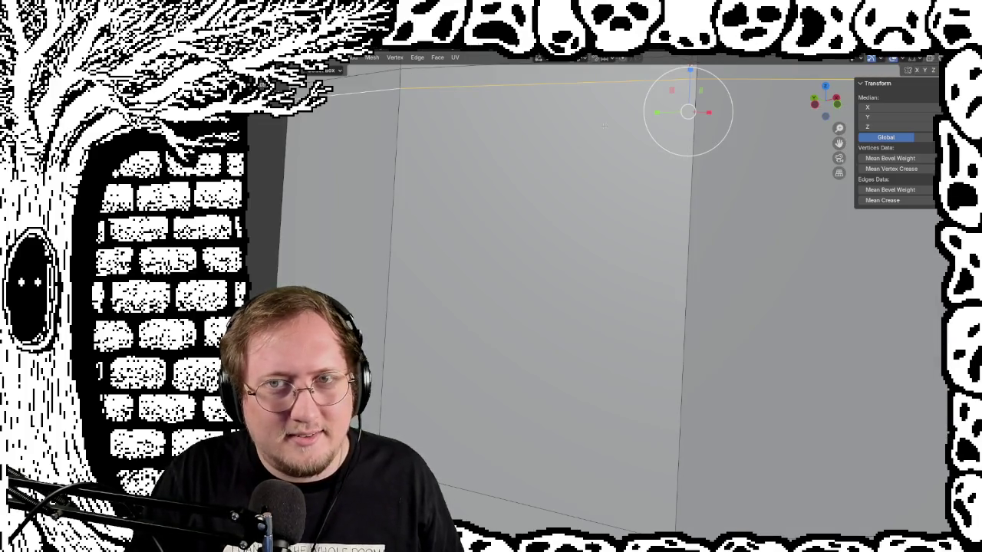
key(s)
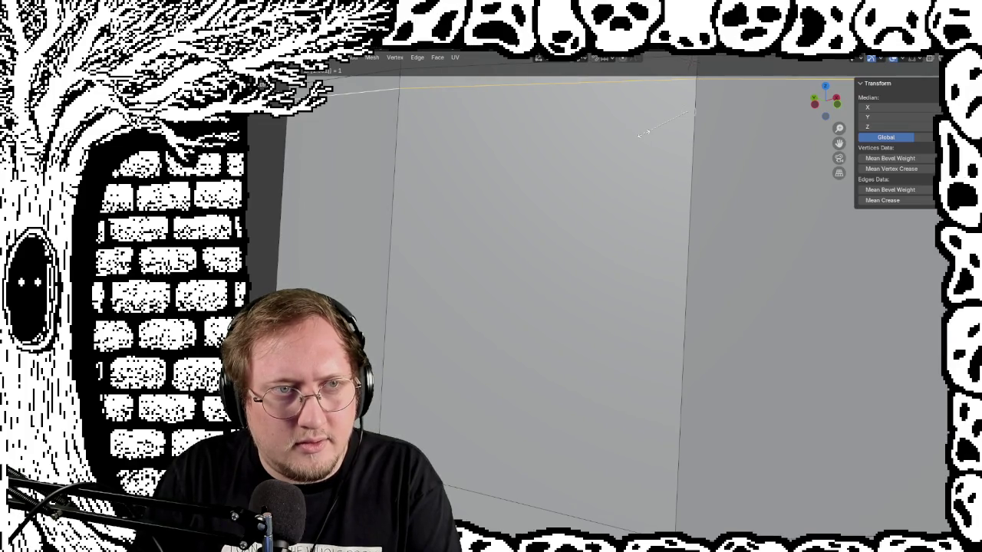
click(643, 134)
Scale the edge ring around the tower's middle to continue the taper
scroll(491, 173, down, 2)
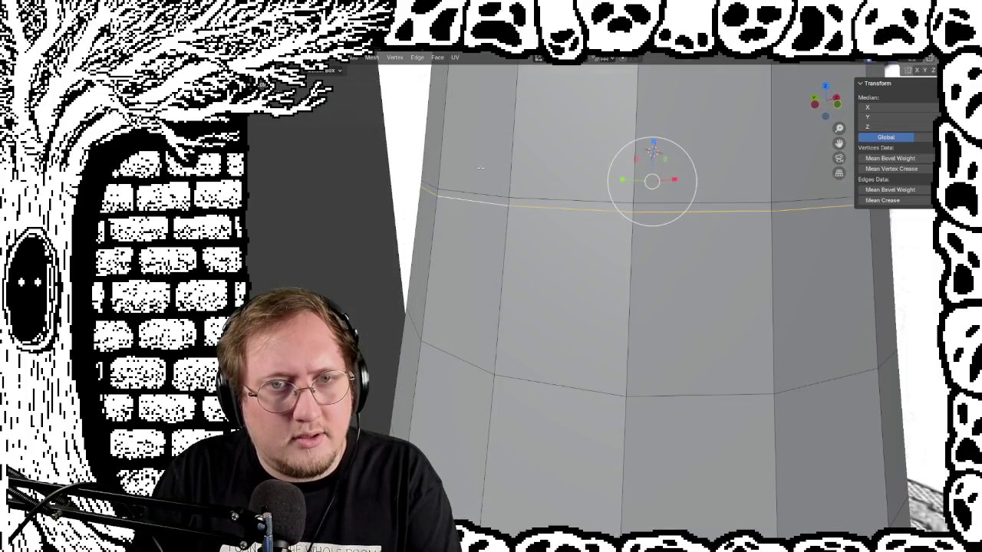
click(353, 253)
mouse_move(350, 253)
middle_down()
mouse_move(348, 232)
mouse_move(357, 254)
mouse_move(353, 246)
mouse_move(433, 254)
mouse_move(496, 241)
mouse_move(434, 227)
mouse_move(377, 236)
middle_up()
key(Tab)
middle_drag(439, 187, 429, 382)
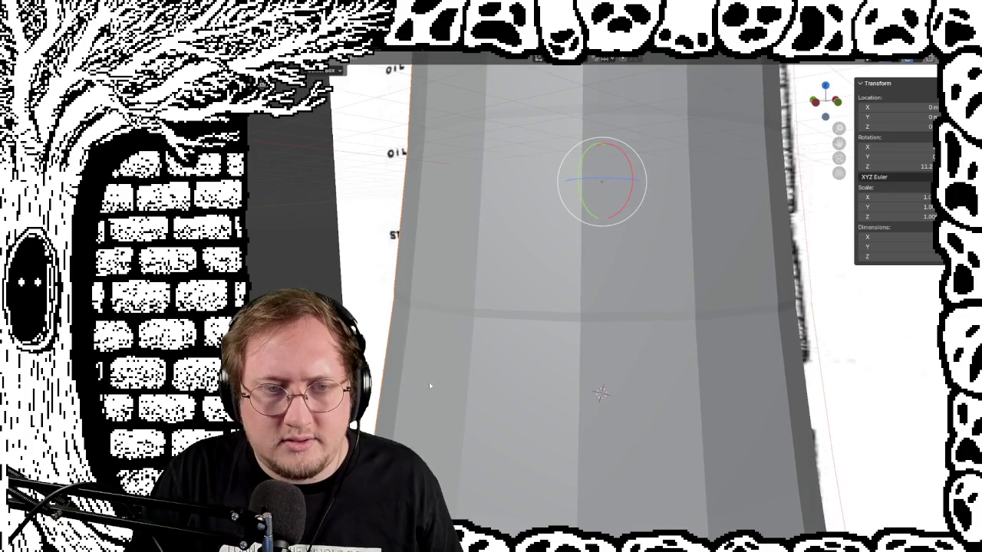
key(Tab)
alt+click(446, 313)
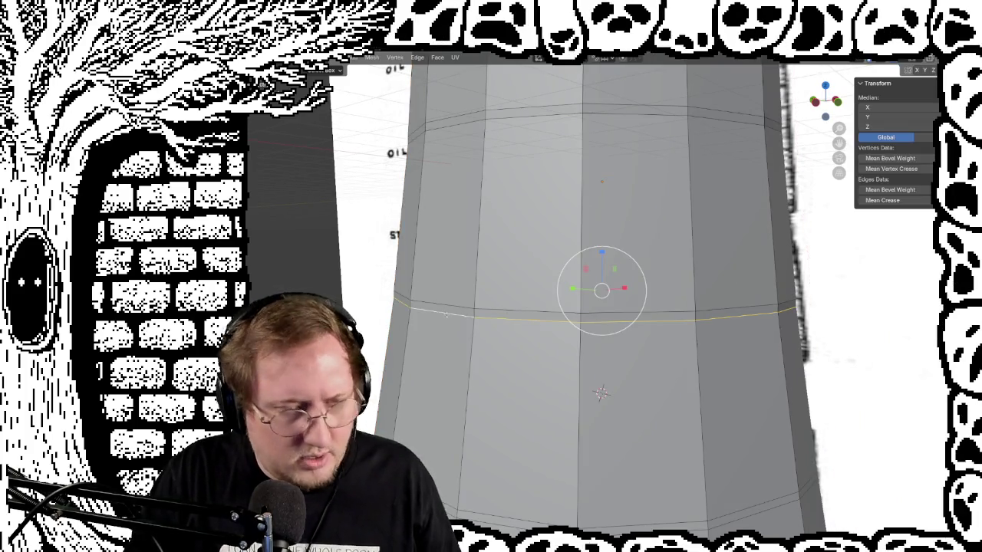
middle_drag(360, 338, 358, 228)
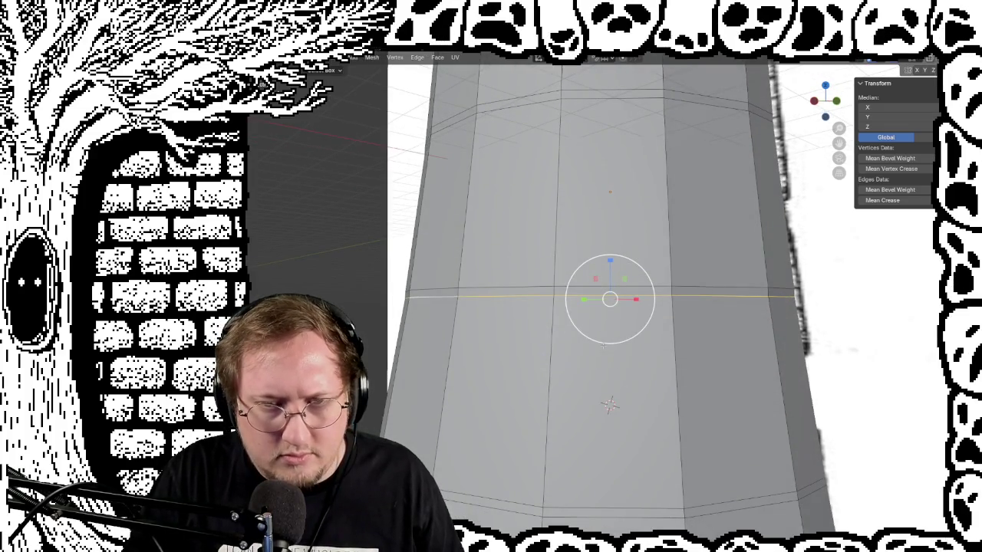
key(s)
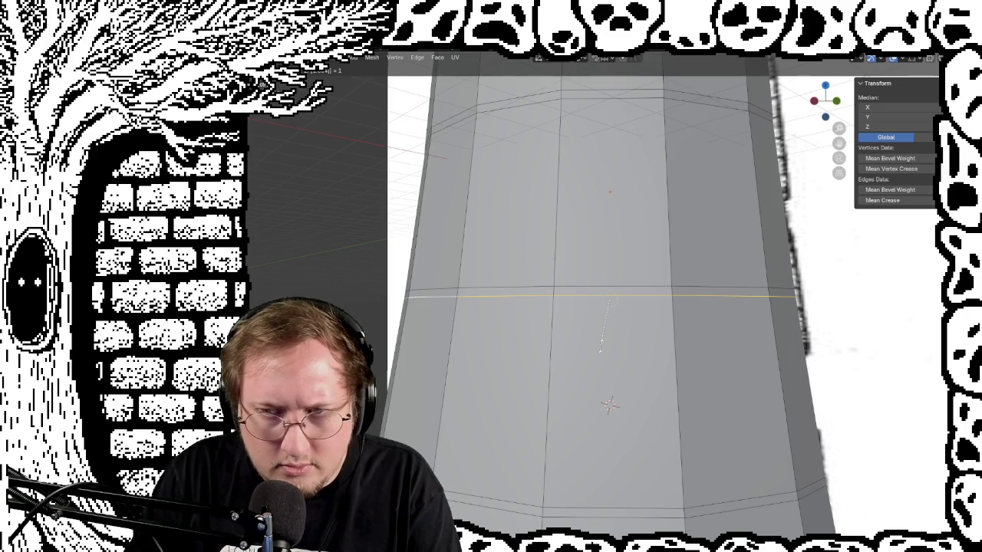
click(601, 352)
Select the upper edge ring of the tower
mouse_move(601, 352)
middle_down()
mouse_move(588, 342)
mouse_move(567, 361)
mouse_move(462, 142)
middle_up()
alt+click(463, 142)
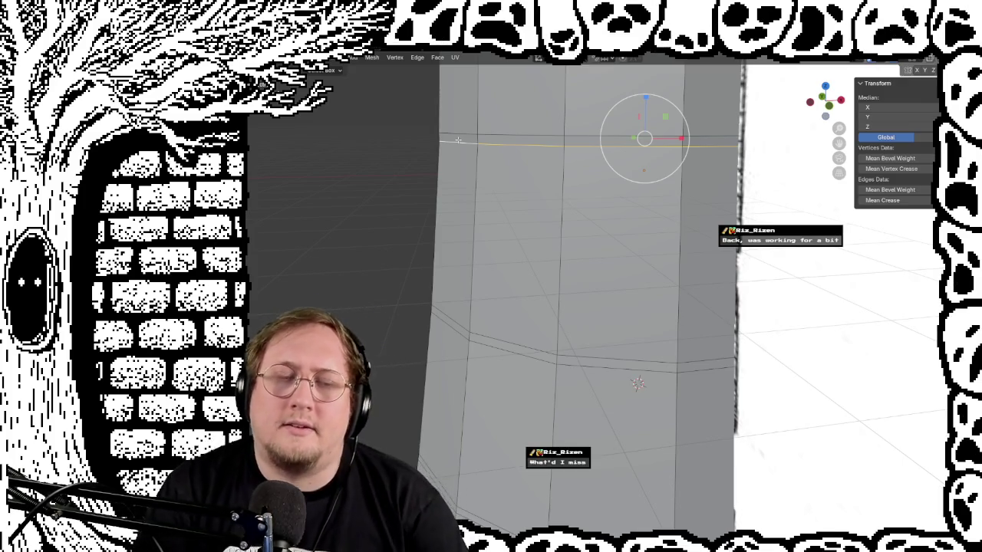
shift+middle_drag(458, 140, 474, 215)
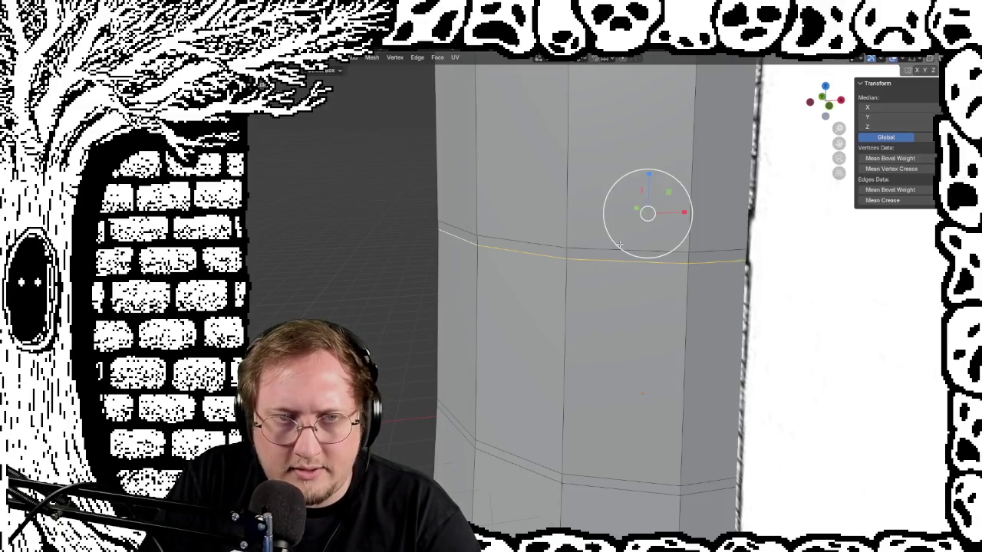
Try extruding and scaling the upper edge ring, cancelling both attempts
key(e)
key(s)
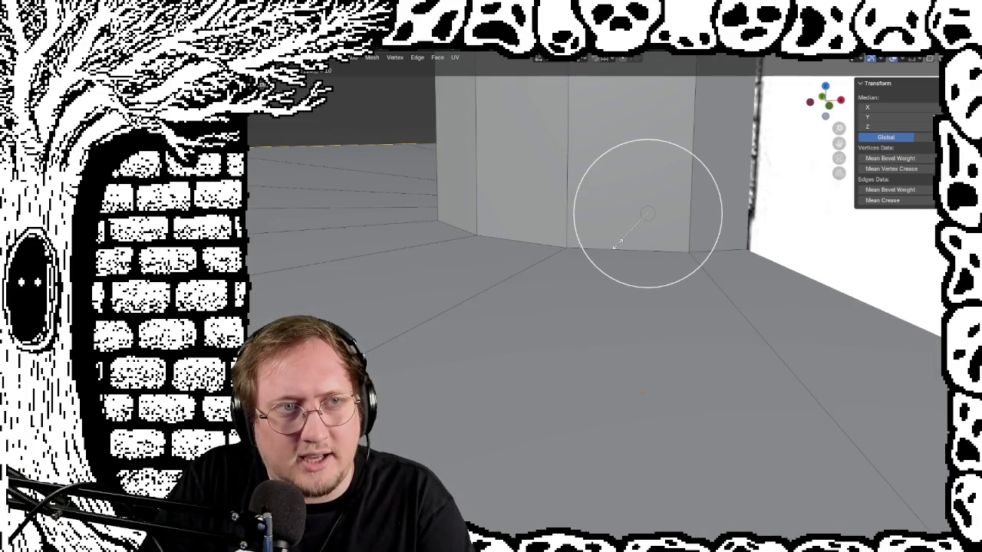
key(Escape)
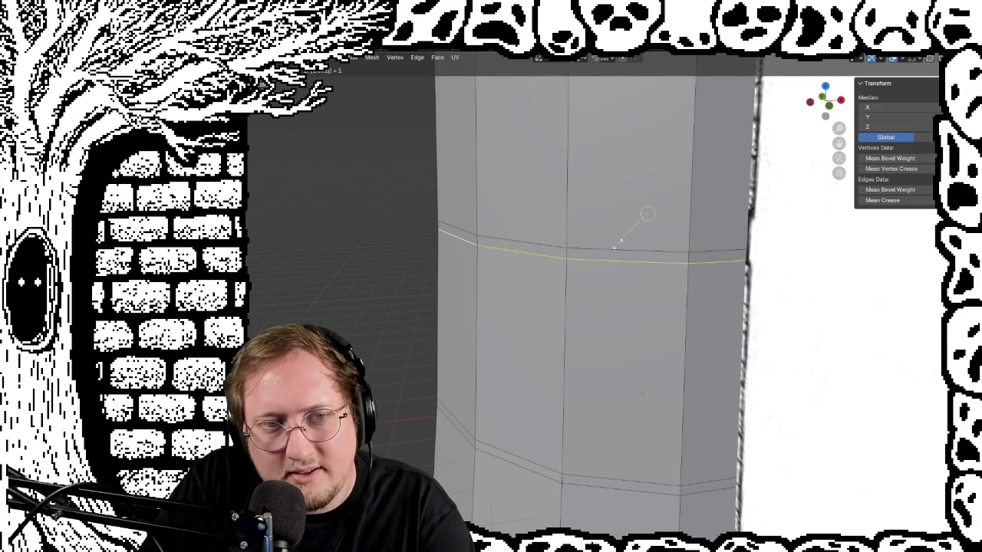
click(618, 244)
middle_drag(528, 220, 516, 327)
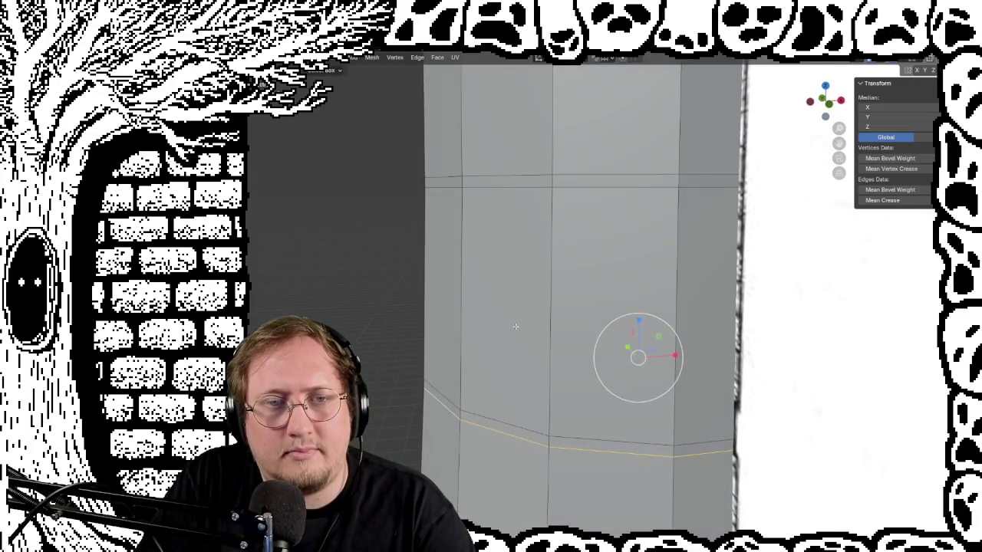
alt+click(518, 191)
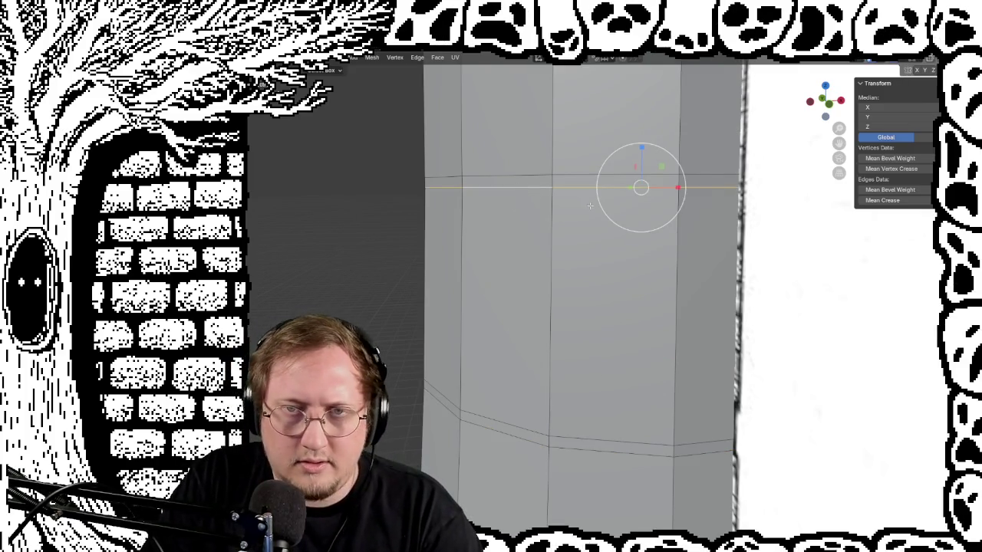
key(s)
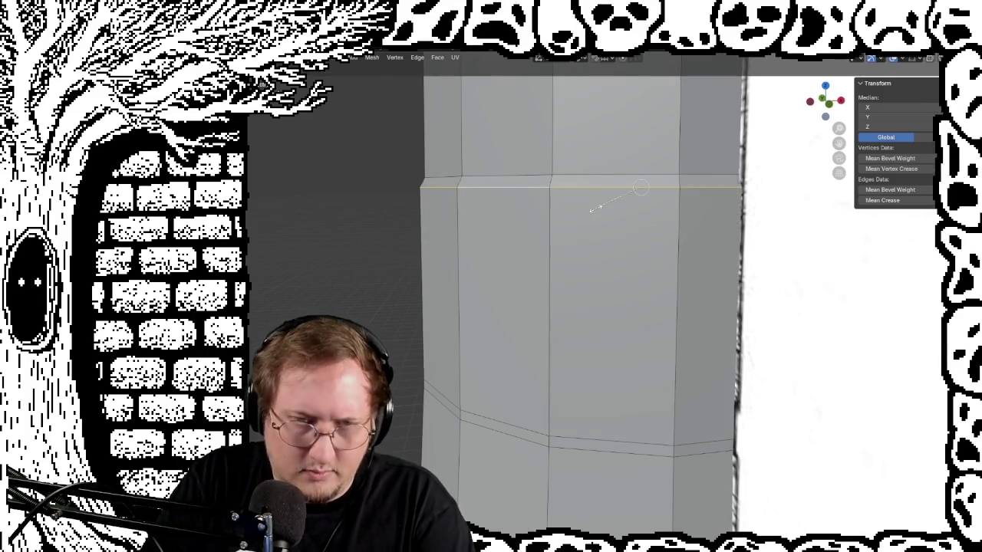
right_click(596, 209)
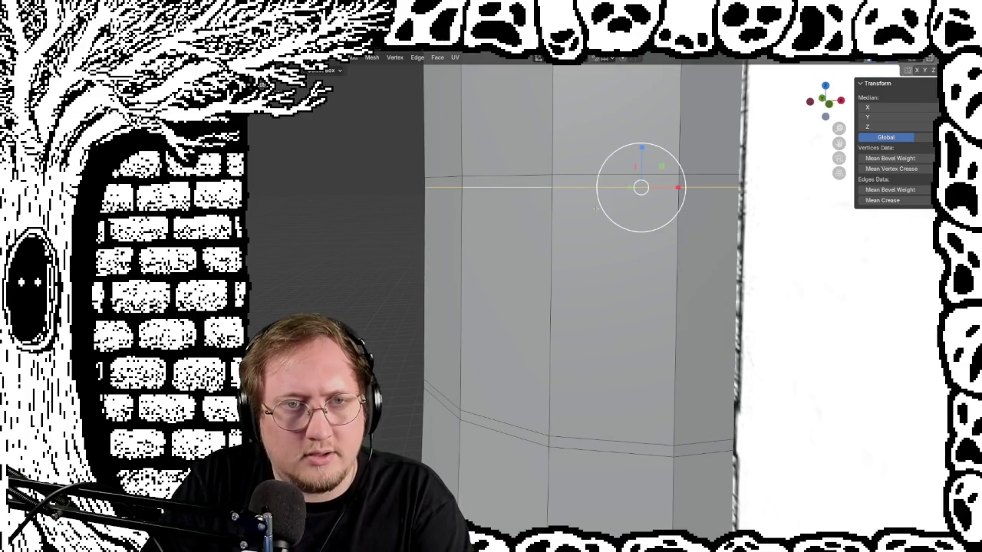
Select the lower edge ring and widen the tower below it into a ledge
middle_drag(540, 229, 523, 346)
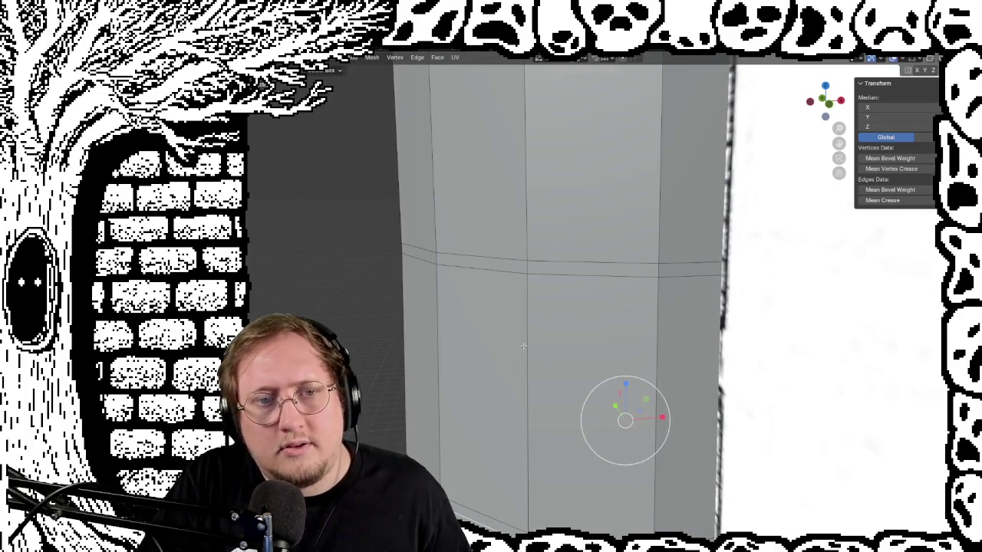
shift+click(498, 274)
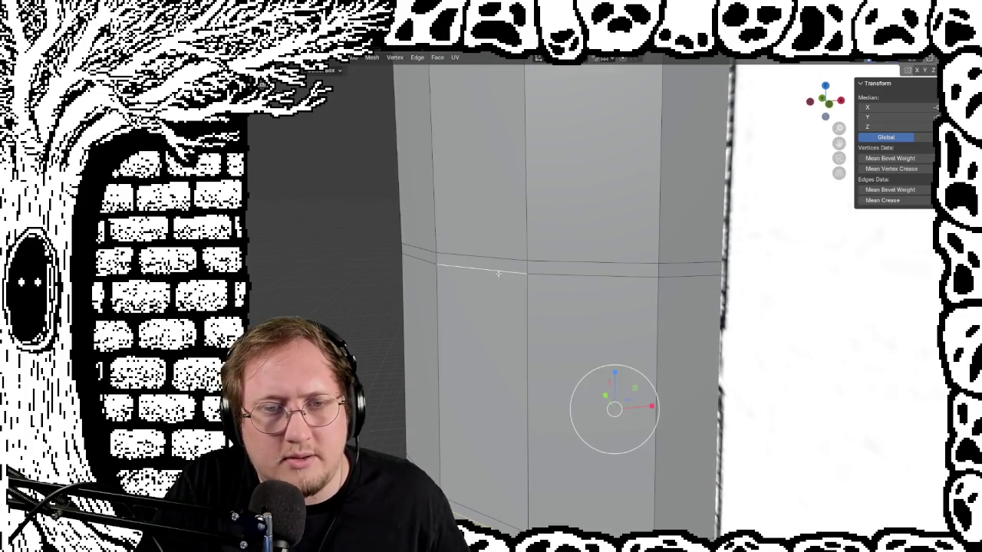
alt+click(505, 274)
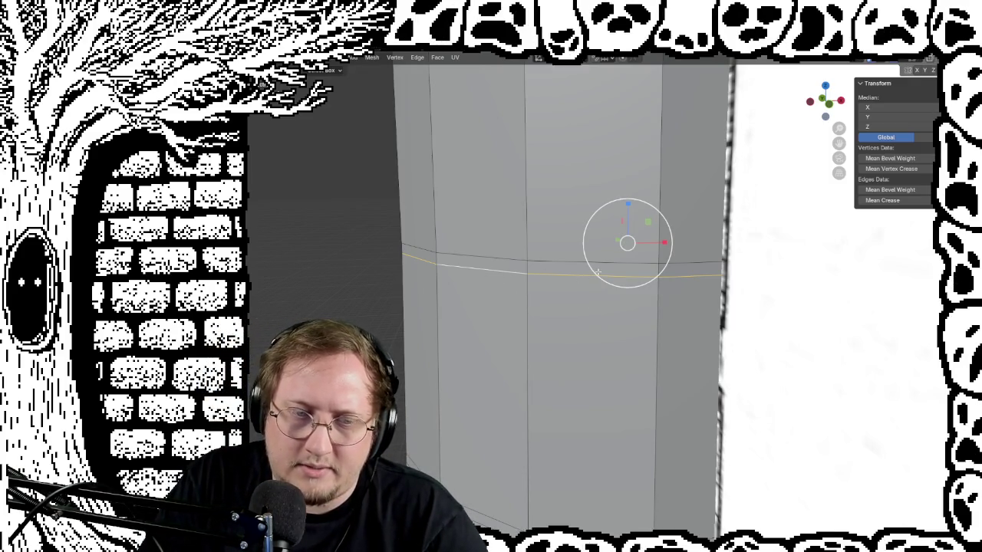
key(s)
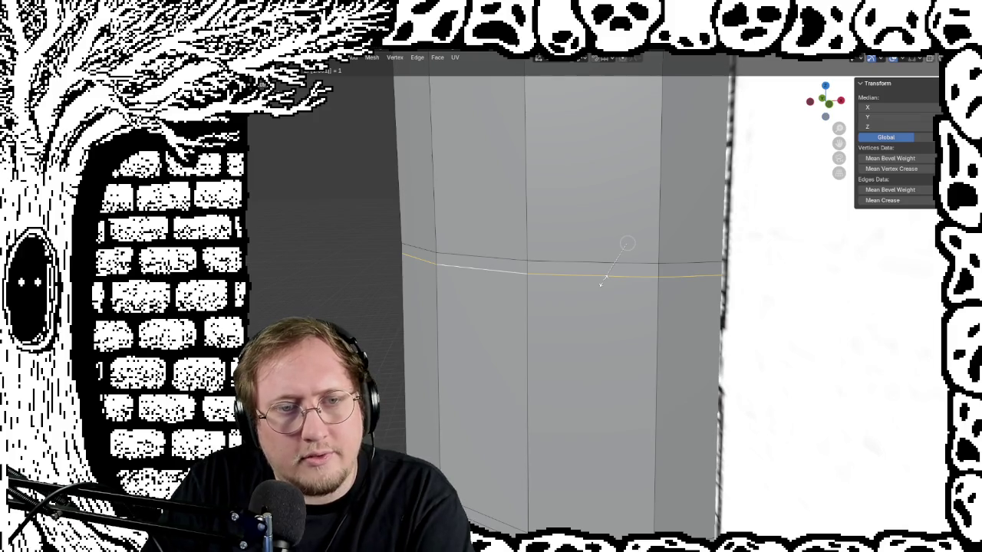
click(601, 284)
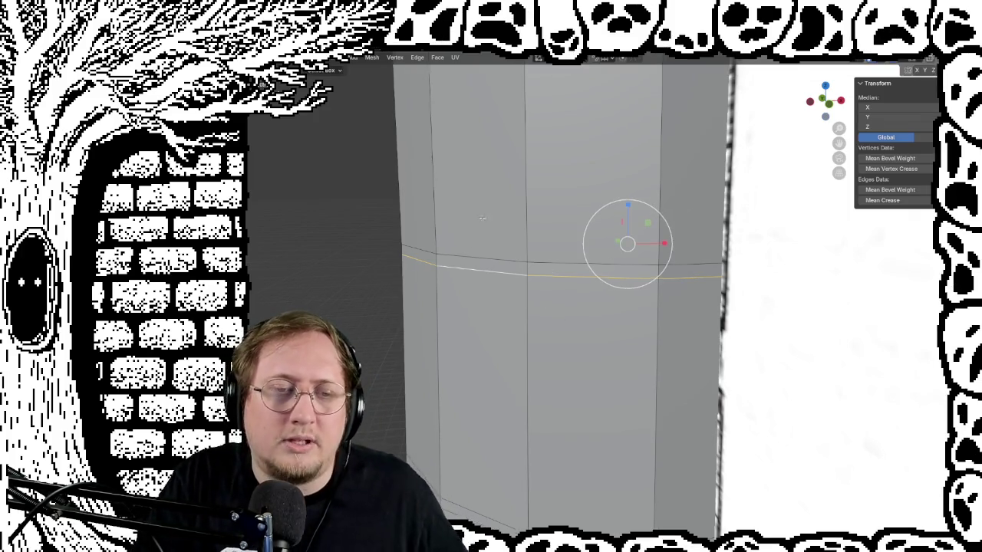
middle_drag(482, 219, 500, 403)
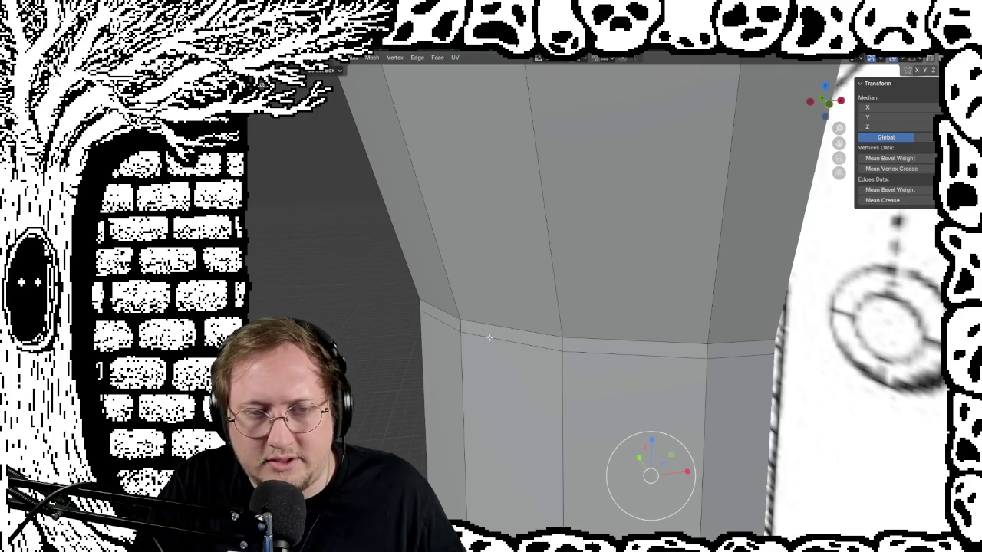
Scale another edge ring around the column to a new width
mouse_move(482, 309)
middle_down()
mouse_move(541, 290)
mouse_move(535, 286)
middle_up()
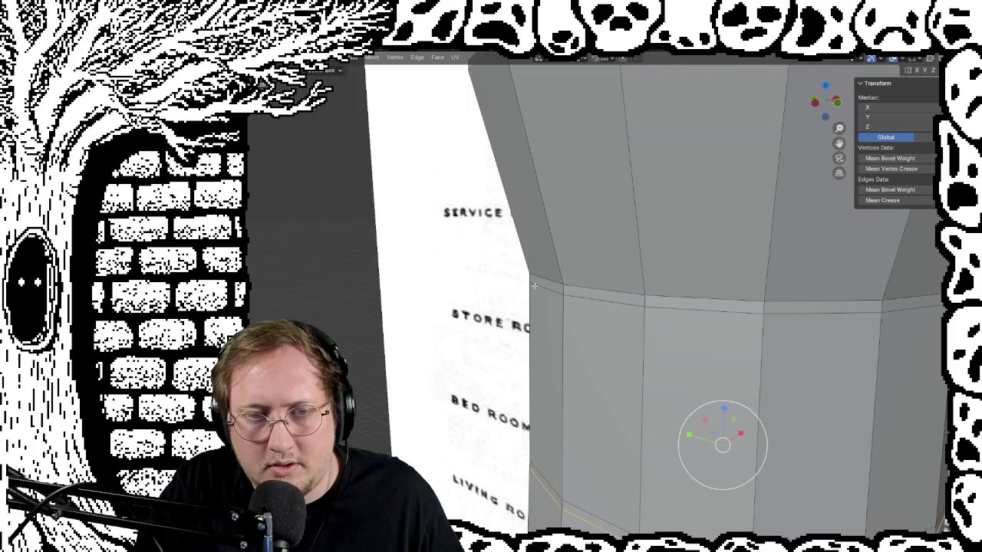
alt+click(538, 286)
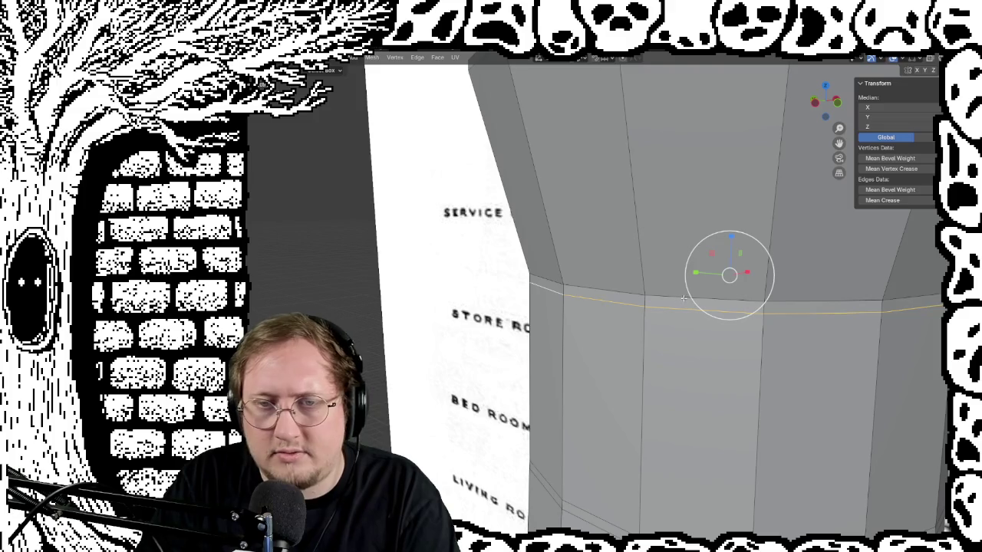
key(s)
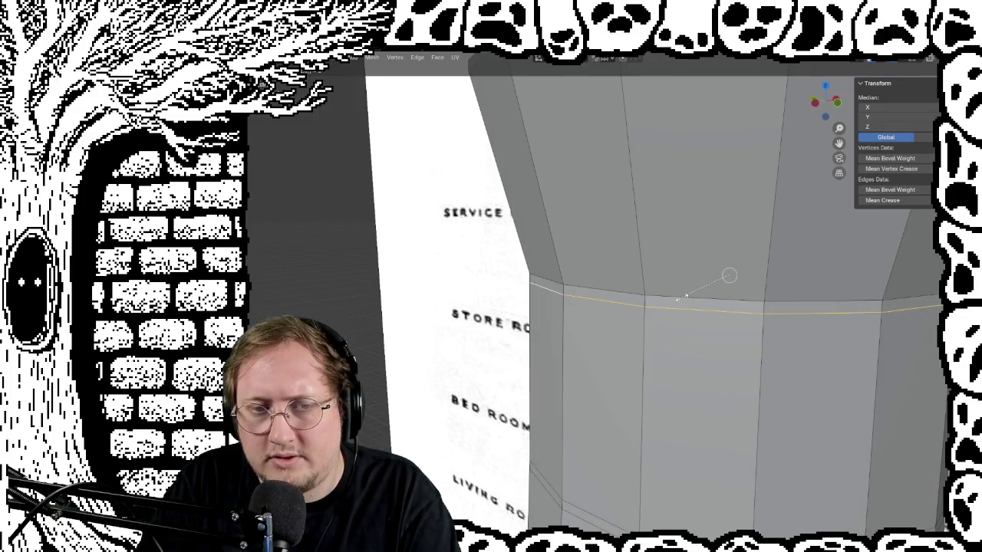
click(729, 276)
Deselect everything and zoom out to frame the lighthouse against the drawing
middle_drag(729, 276, 550, 287)
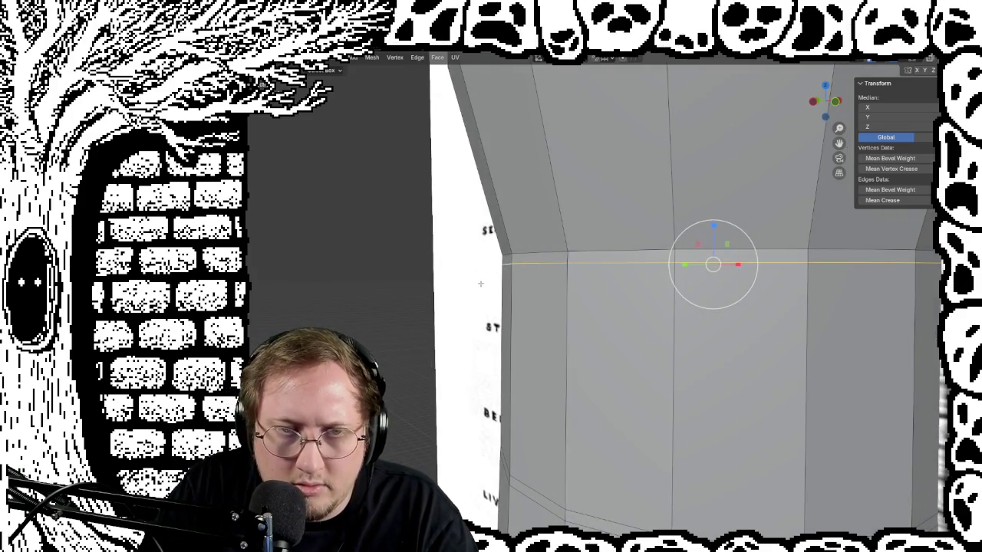
scroll(480, 284, down, 3)
mouse_move(480, 284)
middle_down()
mouse_move(536, 279)
mouse_move(633, 243)
middle_up()
key(alt+a)
scroll(518, 307, down, 4)
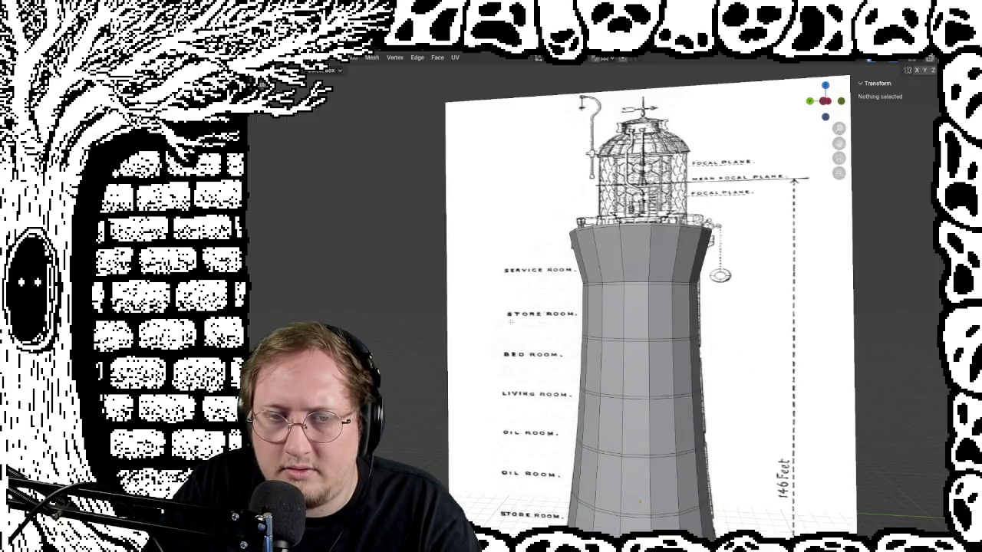
Select the lighthouse mesh and toggle in and out of Edit Mode on a tower loop
scroll(526, 337, down, 4)
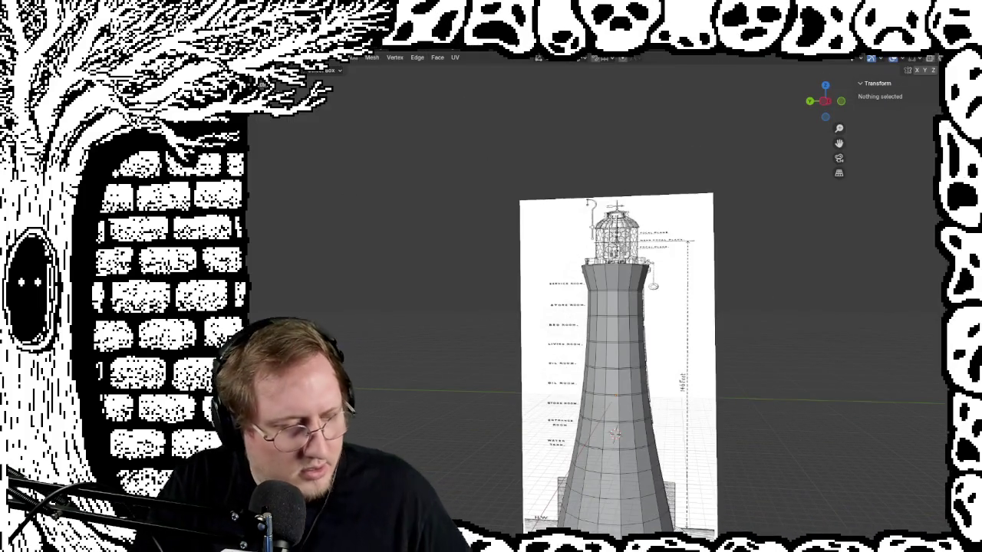
key(a)
scroll(725, 473, up, 5)
scroll(560, 456, up, 3)
mouse_move(515, 448)
middle_down()
mouse_move(491, 376)
mouse_move(528, 261)
mouse_move(606, 307)
mouse_move(574, 406)
mouse_move(585, 445)
mouse_move(612, 351)
mouse_move(605, 465)
mouse_move(634, 390)
middle_up()
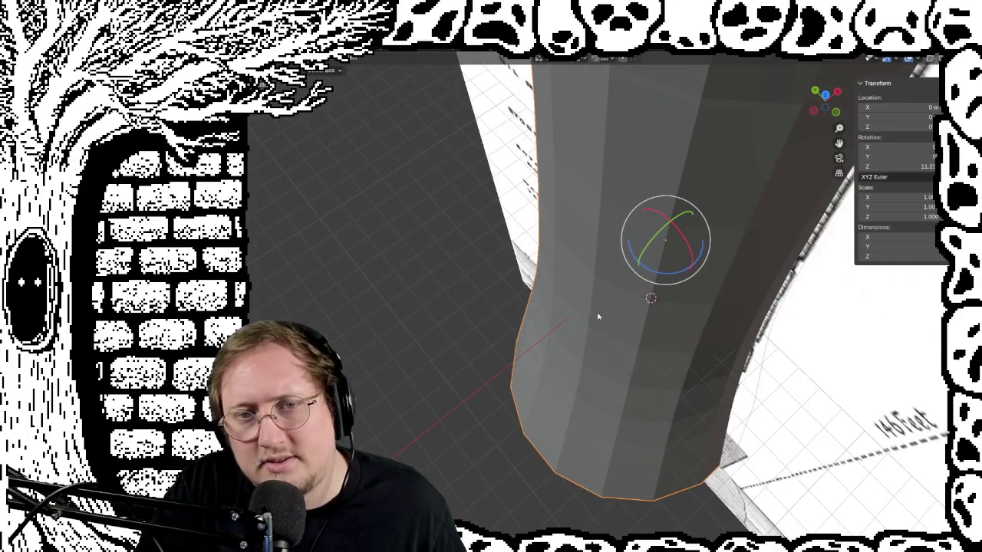
key(Tab)
alt+click(540, 305)
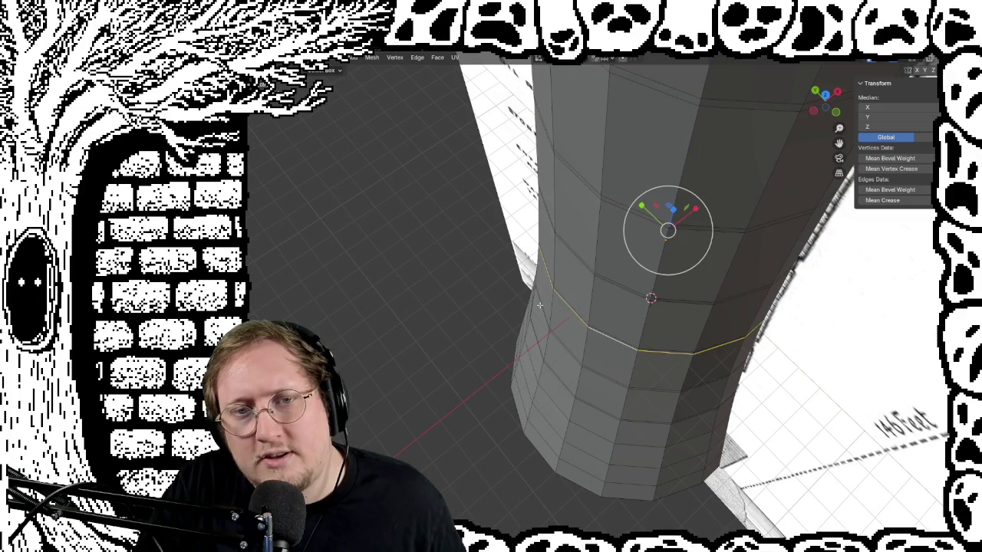
key(Tab)
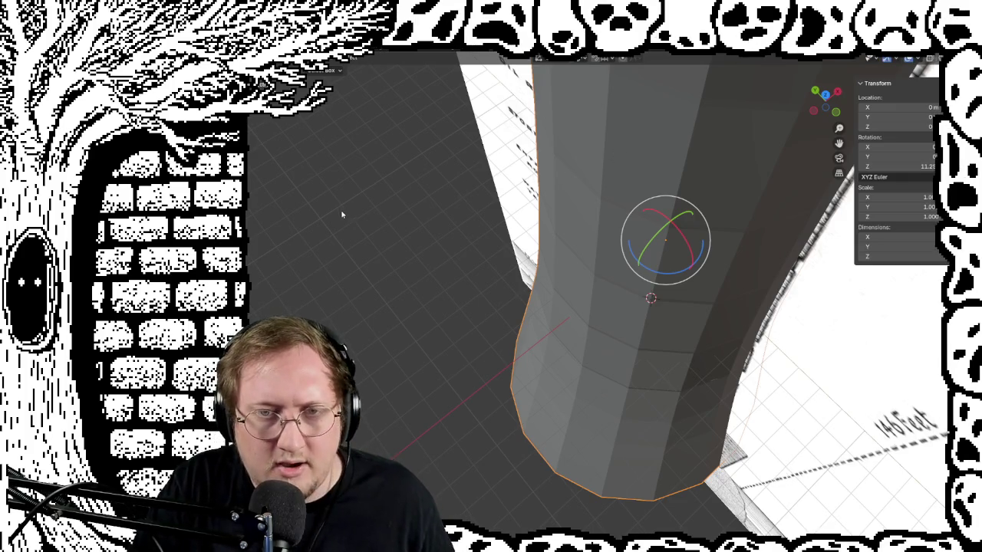
key(Tab)
key(Tab)
key(a)
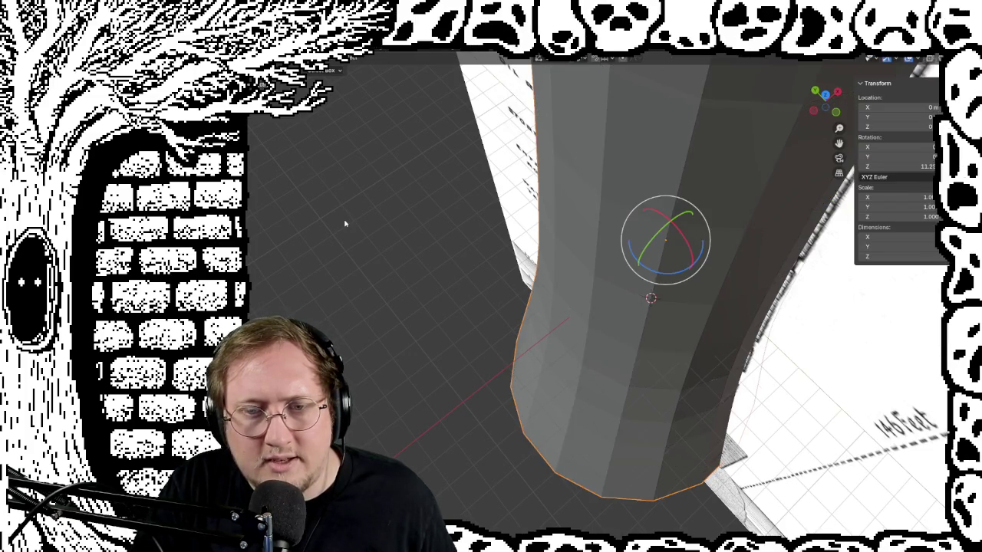
Turn on X-ray and isolate the tower in local view as a see-through wireframe
scroll(645, 315, up, 1)
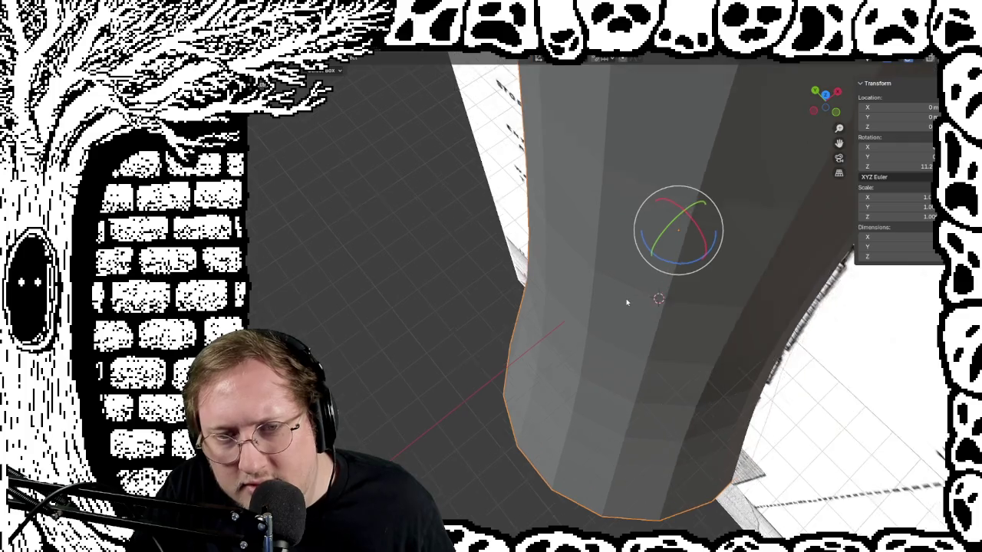
scroll(629, 300, up, 2)
scroll(625, 295, up, 2)
mouse_move(592, 259)
middle_down()
mouse_move(596, 235)
mouse_move(591, 287)
mouse_move(587, 268)
mouse_move(536, 271)
mouse_move(680, 262)
mouse_move(637, 280)
middle_up()
scroll(562, 273, down, 2)
scroll(562, 273, down, 3)
scroll(557, 274, down, 3)
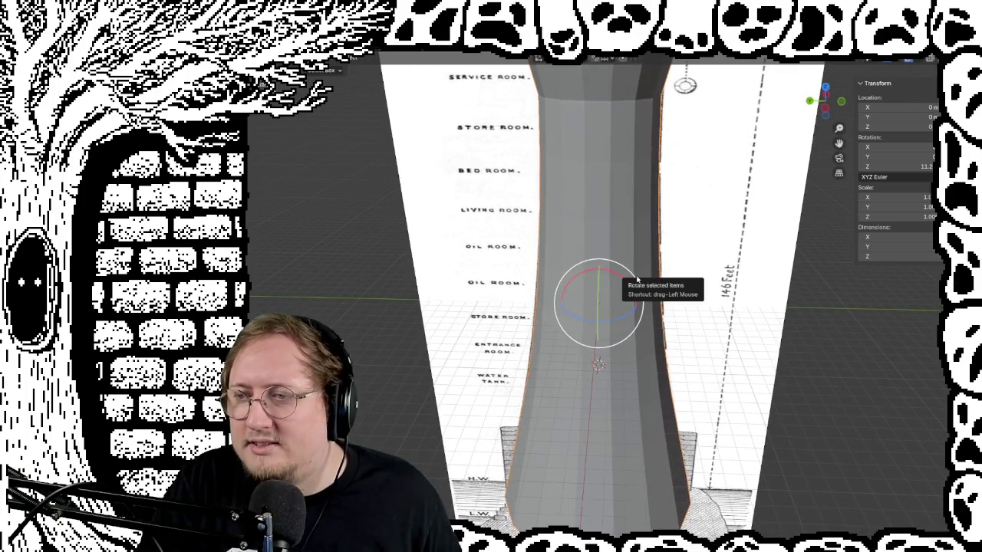
scroll(682, 293, down, 2)
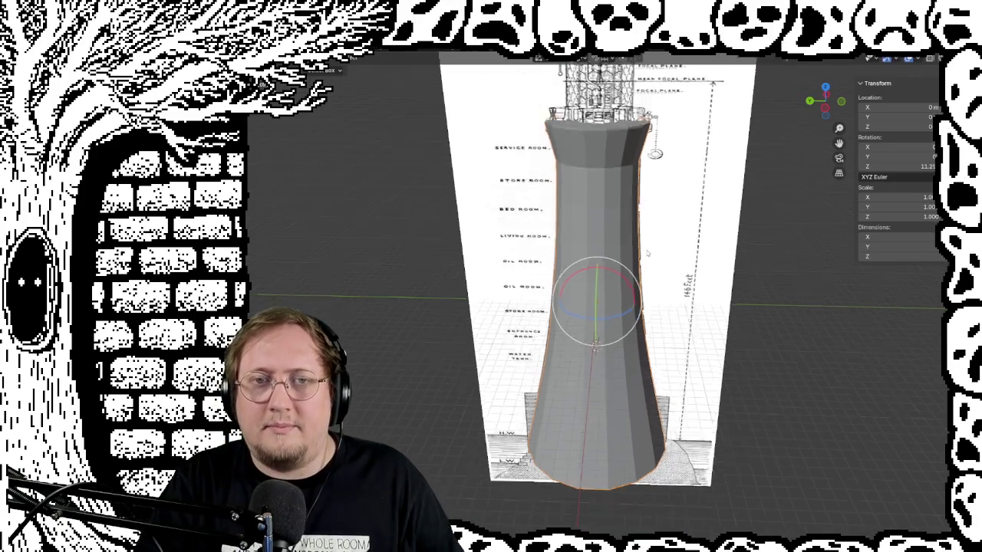
scroll(672, 273, down, 1)
scroll(654, 243, down, 1)
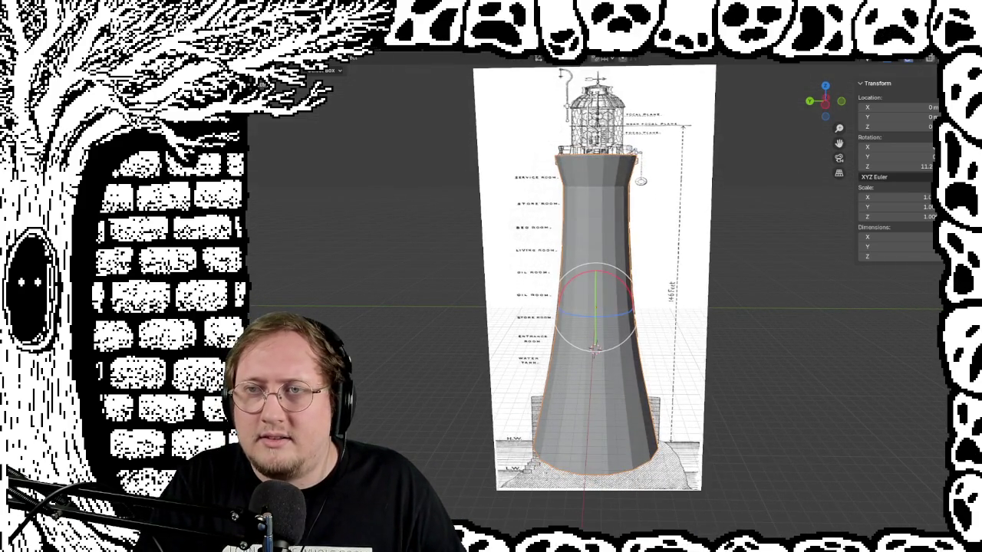
key(alt+z)
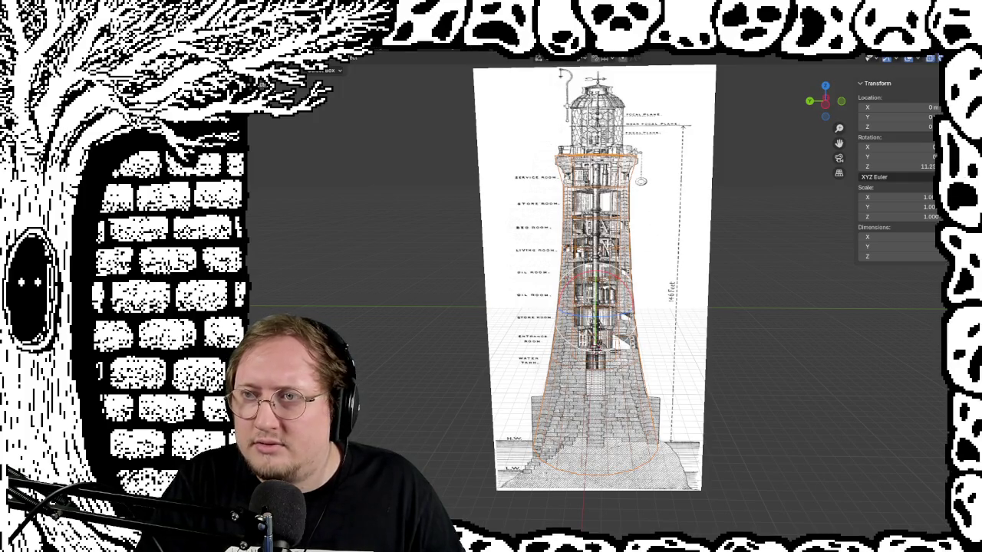
key(KP_Divide)
scroll(665, 399, up, 3)
scroll(676, 393, up, 1)
scroll(693, 386, up, 1)
mouse_move(693, 386)
middle_down()
mouse_move(645, 432)
mouse_move(697, 475)
mouse_move(681, 460)
middle_up()
key(Tab)
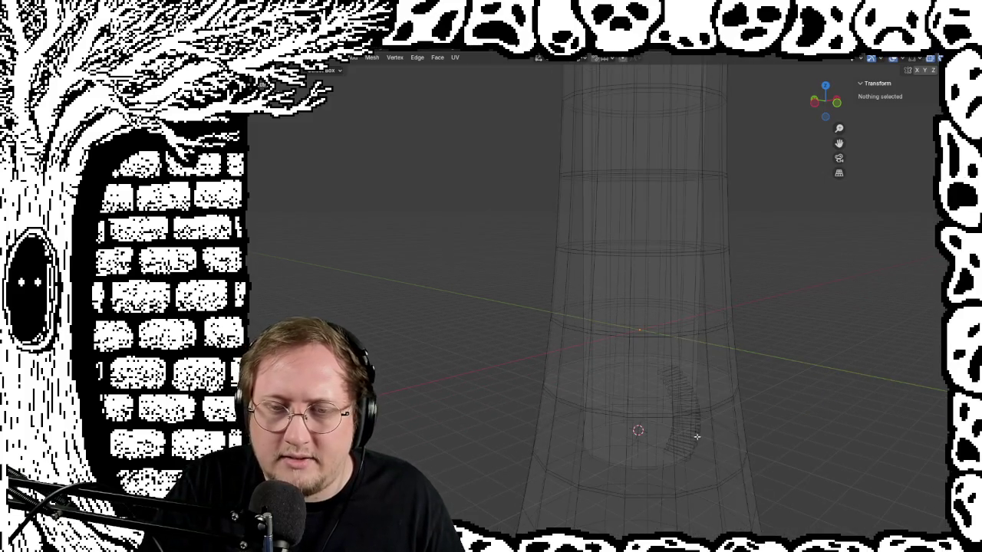
Select the curved stair piece to show its full spiral array, then deselect it
key(l)
key(Tab)
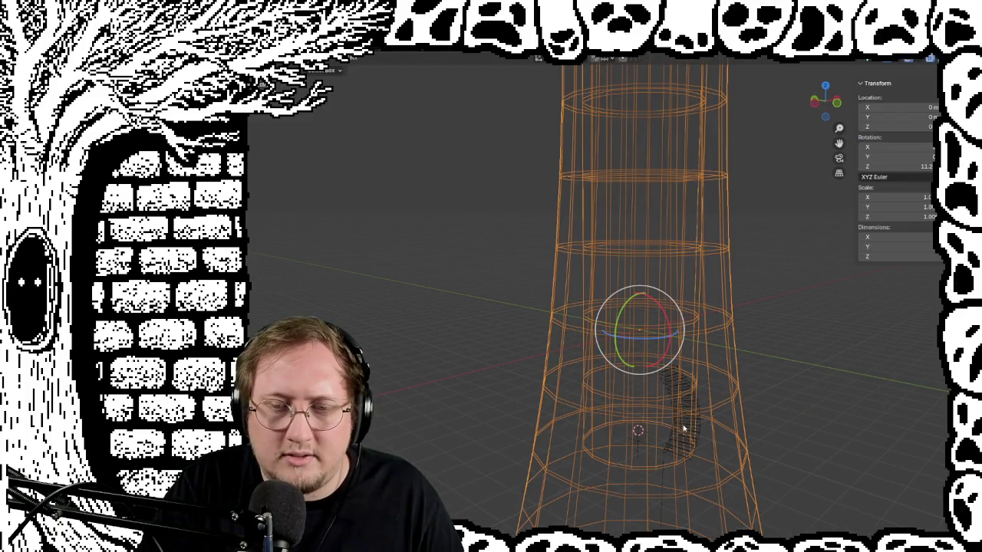
click(684, 432)
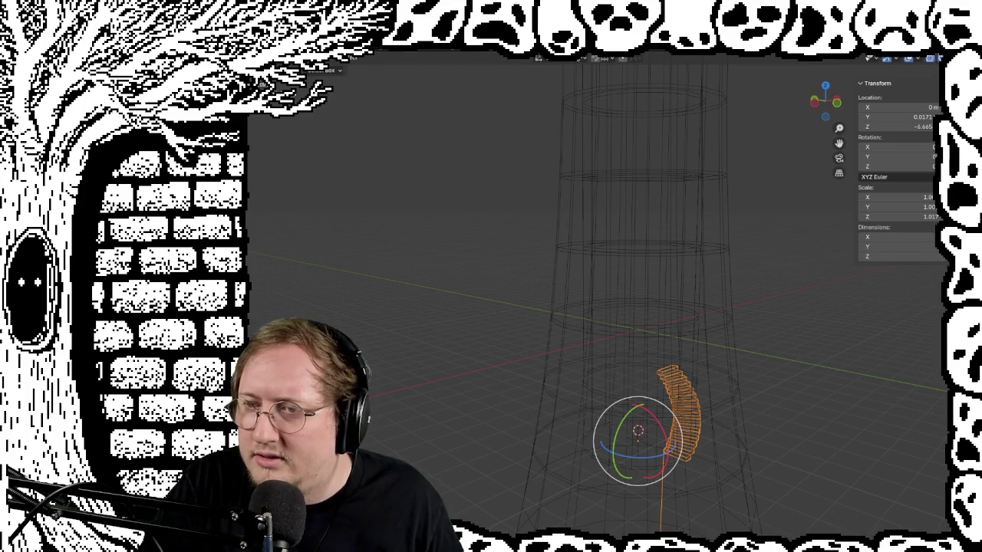
key(ctrl+z)
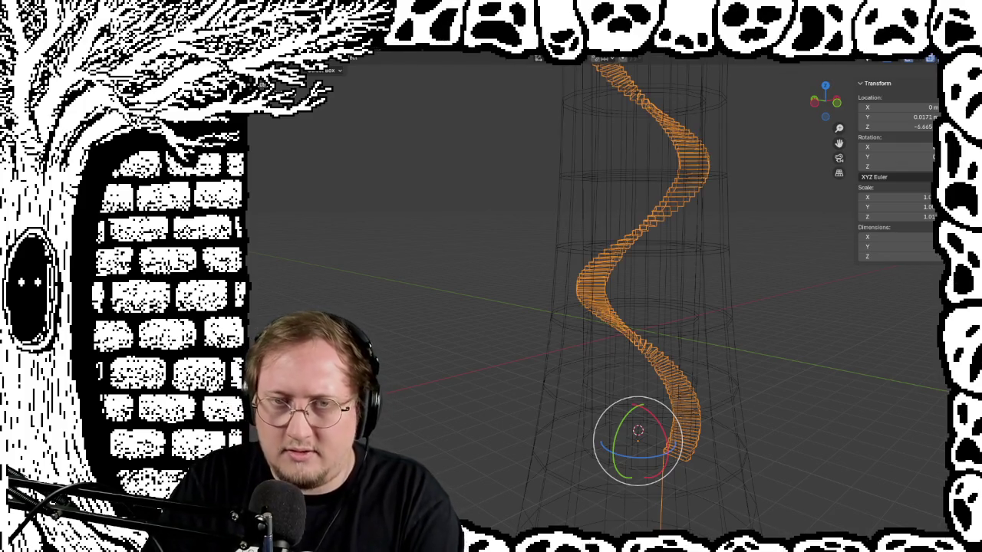
scroll(767, 270, down, 3)
middle_drag(762, 265, 818, 244)
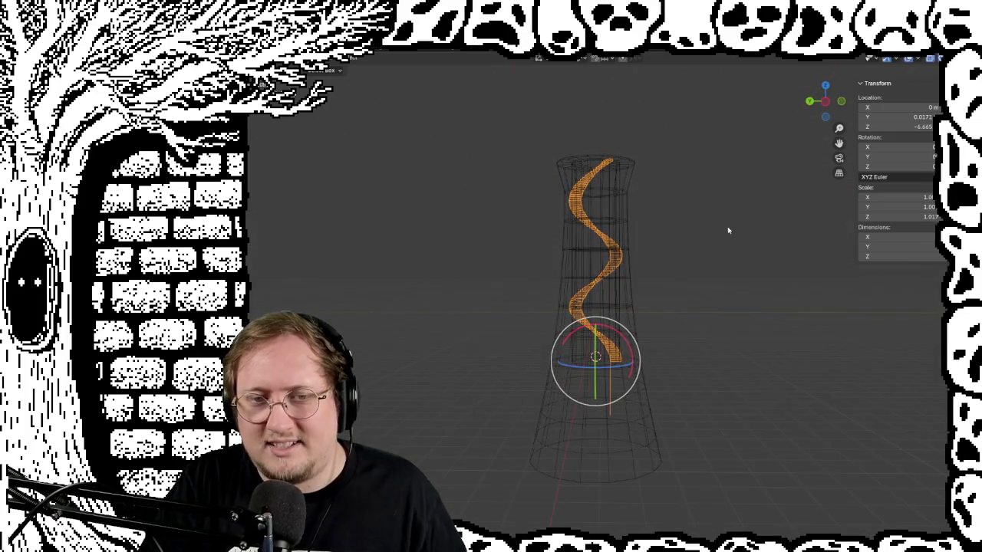
scroll(713, 241, up, 1)
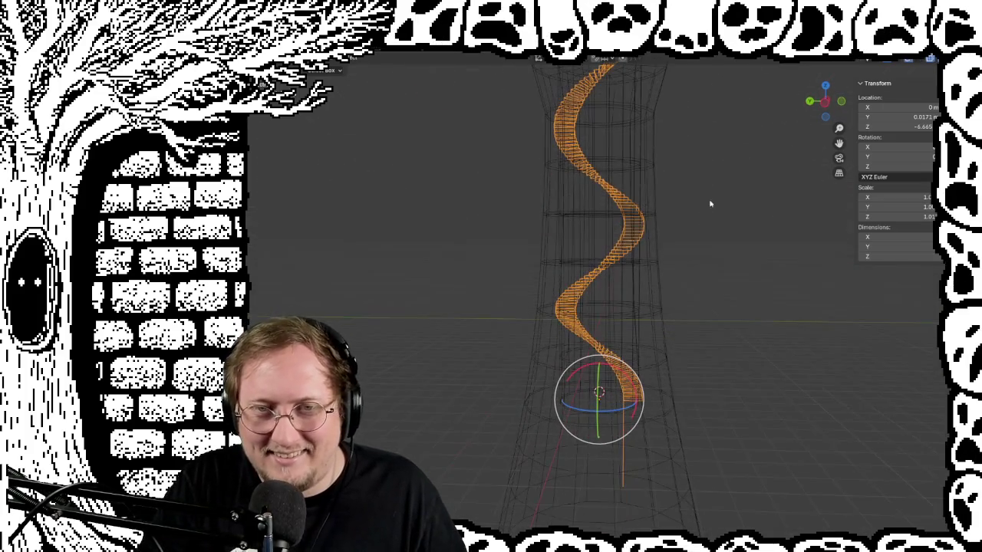
scroll(708, 204, up, 2)
middle_drag(712, 283, 699, 271)
click(699, 272)
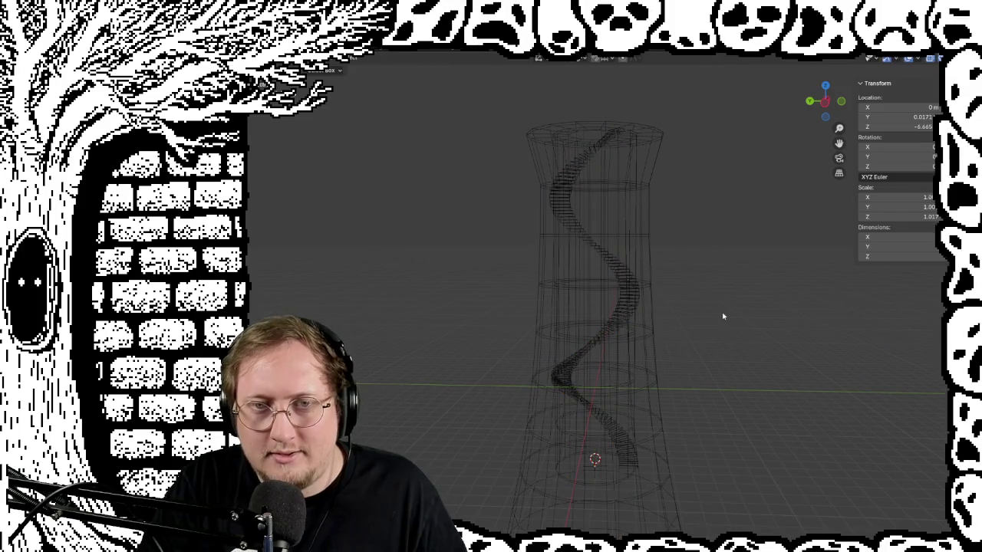
Unhide the reference image, return to solid shading and re-enter Edit Mode on the tower
mouse_move(723, 333)
middle_down()
mouse_move(706, 406)
mouse_move(707, 323)
mouse_move(791, 300)
mouse_move(761, 279)
mouse_move(712, 268)
mouse_move(687, 292)
mouse_move(636, 307)
mouse_move(391, 300)
mouse_move(756, 307)
mouse_move(904, 335)
mouse_move(499, 285)
mouse_move(785, 304)
mouse_move(636, 276)
mouse_move(281, 274)
mouse_move(556, 300)
mouse_move(699, 336)
mouse_move(695, 298)
mouse_move(706, 304)
mouse_move(712, 391)
mouse_move(647, 326)
middle_up()
scroll(557, 300, down, 3)
scroll(588, 299, up, 3)
scroll(594, 296, up, 2)
mouse_move(594, 296)
middle_down()
mouse_move(722, 312)
mouse_move(691, 291)
mouse_move(852, 198)
middle_up()
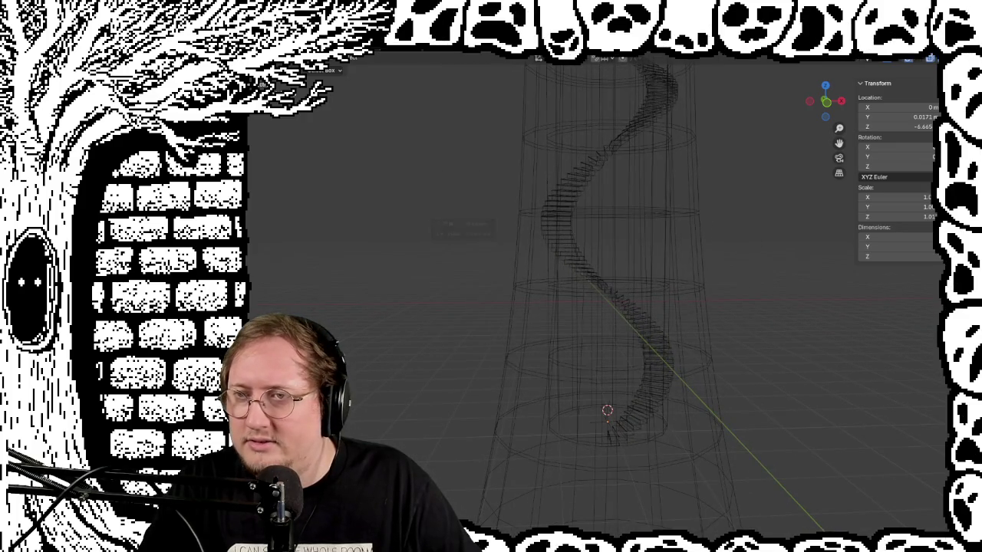
key(alt+h)
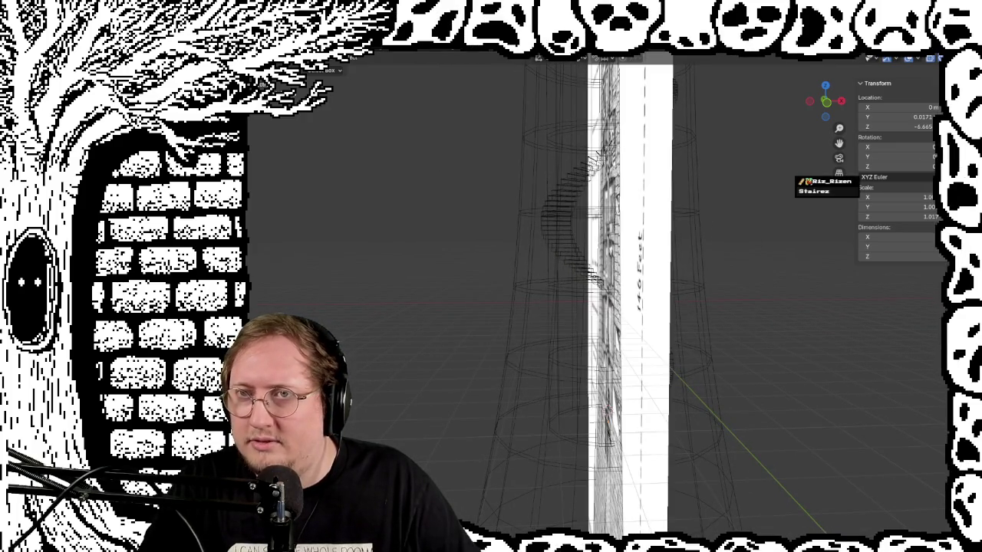
key(shift+z)
scroll(667, 384, up, 3)
mouse_move(667, 384)
middle_down()
mouse_move(658, 307)
mouse_move(669, 351)
mouse_move(713, 329)
mouse_move(692, 307)
mouse_move(694, 277)
mouse_move(689, 320)
middle_up()
scroll(692, 301, up, 2)
key(Tab)
Loop-cut the tower base, aligning the loop with the stone ring's top in back orthographic view
key(a)
key(c)
mouse_move(615, 308)
middle_down()
mouse_move(666, 218)
mouse_move(725, 294)
mouse_move(741, 297)
mouse_move(732, 290)
middle_up()
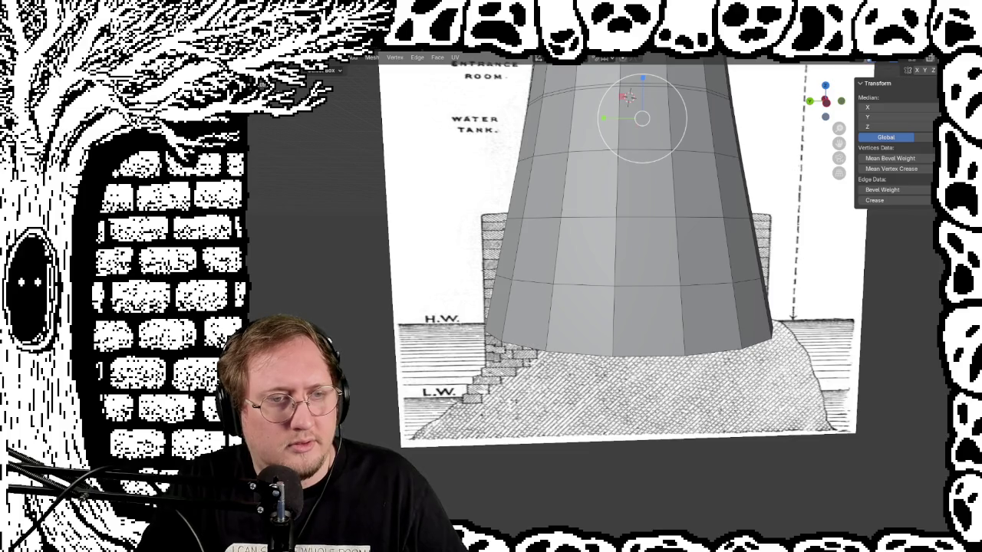
click(572, 208)
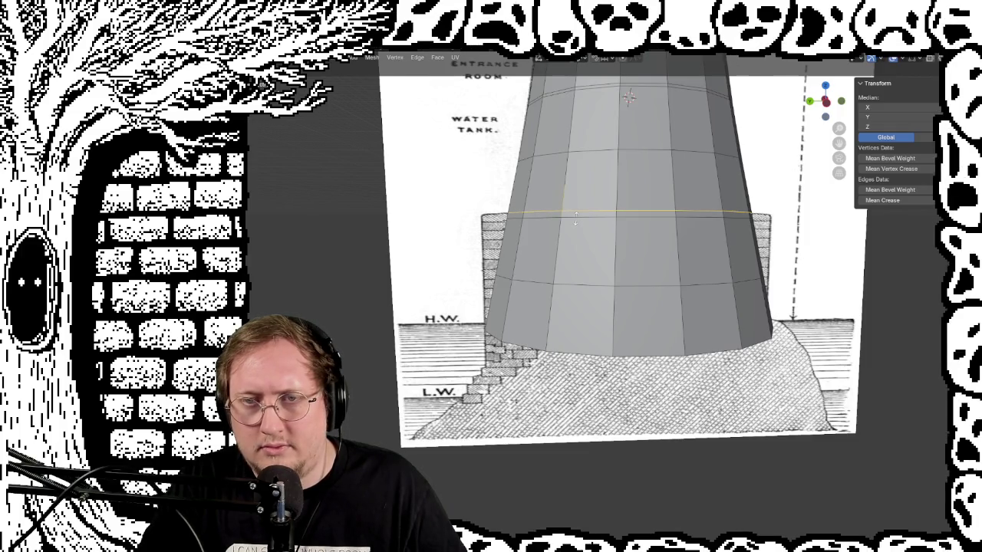
click(576, 218)
key(ctrl+r)
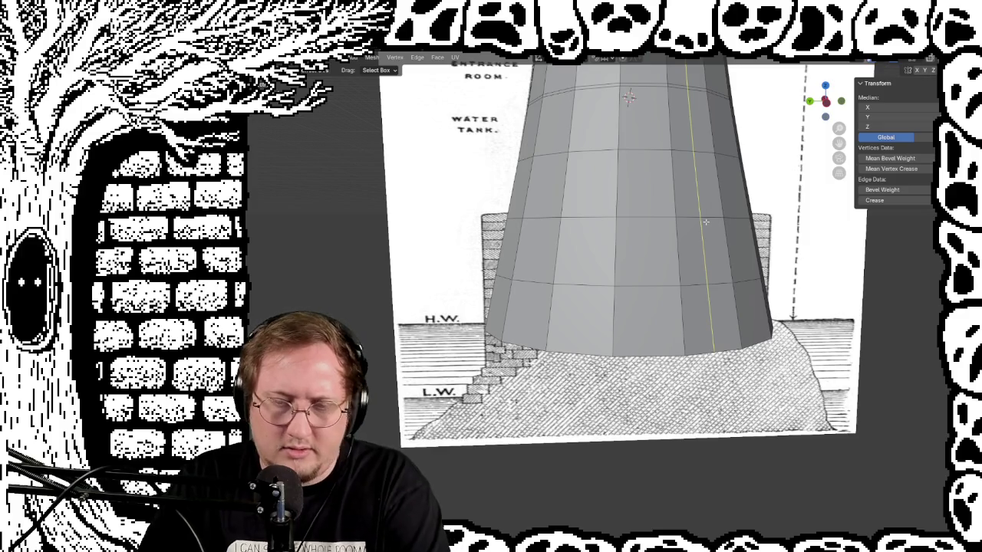
key(ctrl+KP_1)
click(471, 250)
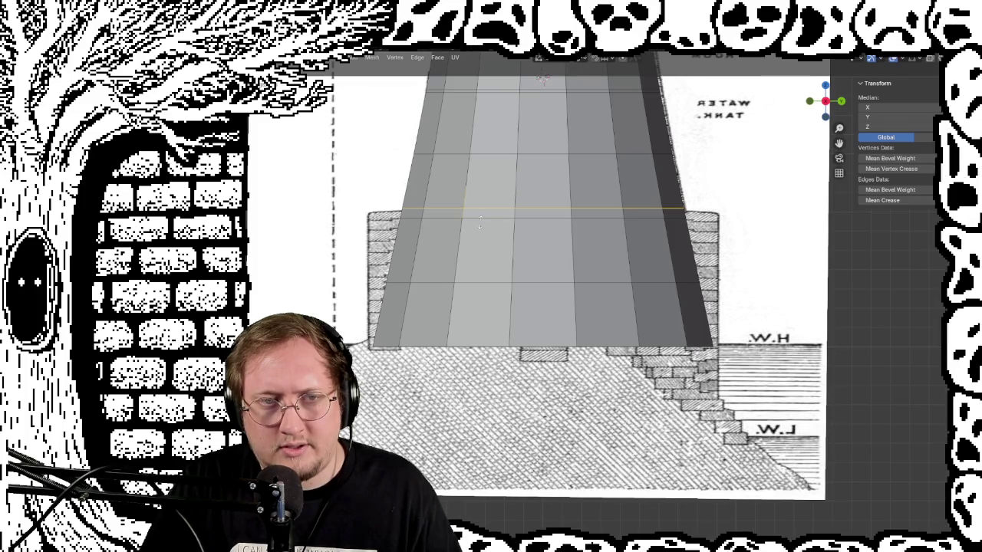
Loop-cut a second horizontal ring just beside the first at the base ring's top
key(ctrl+r)
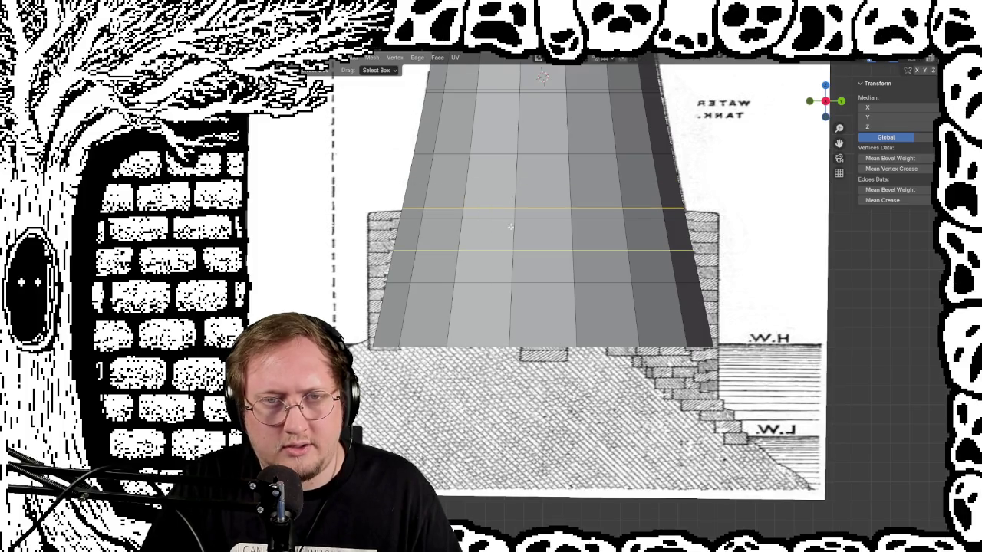
click(474, 212)
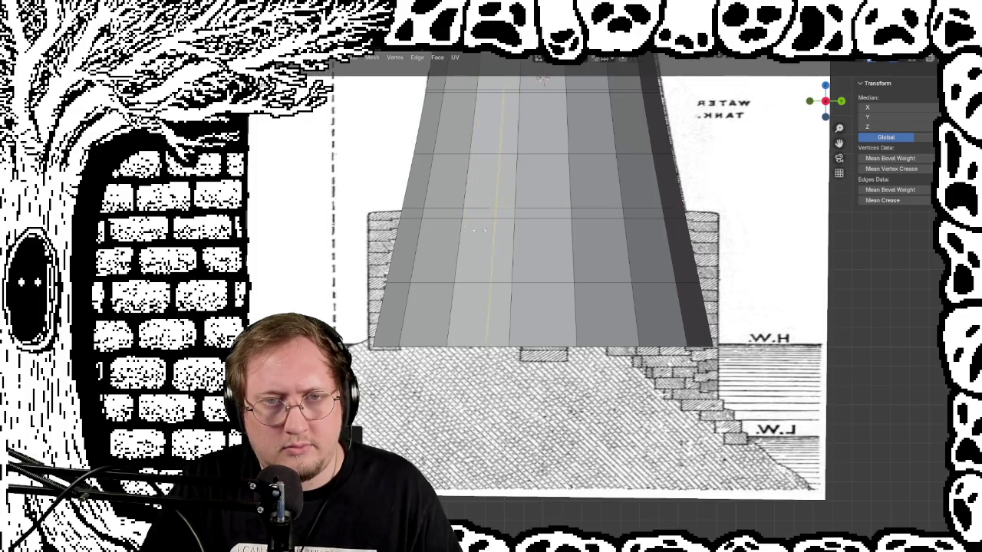
click(418, 216)
key(ctrl+r)
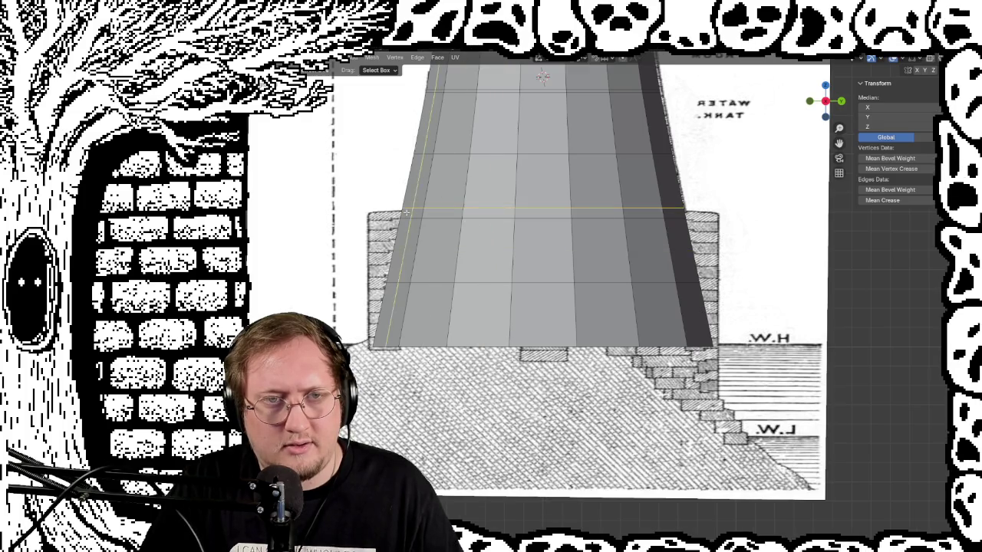
click(542, 76)
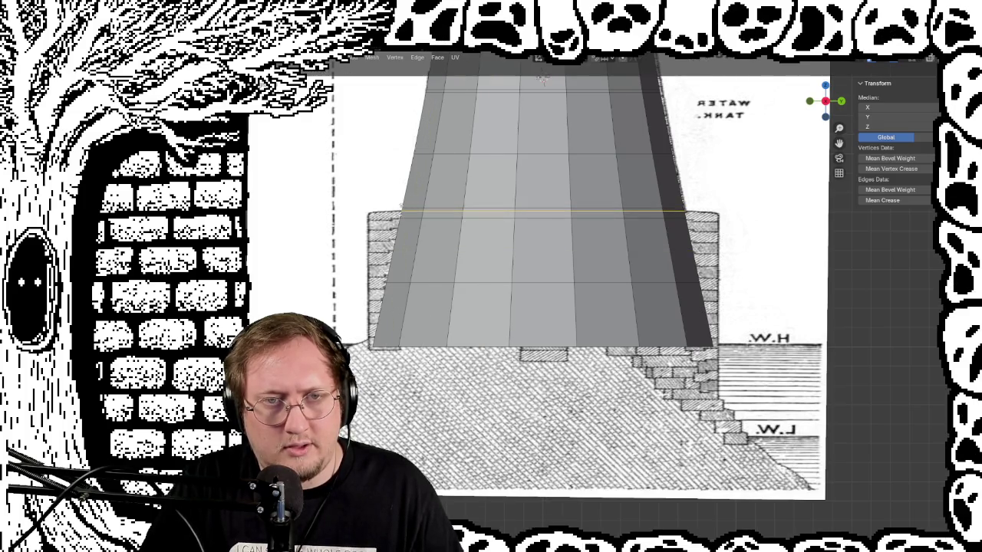
right_click(542, 77)
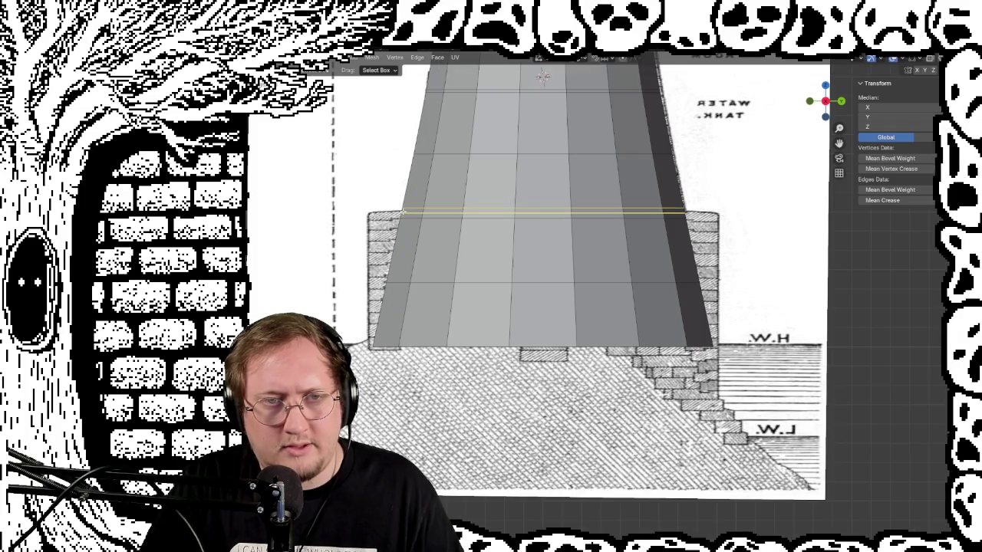
key(ctrl+r)
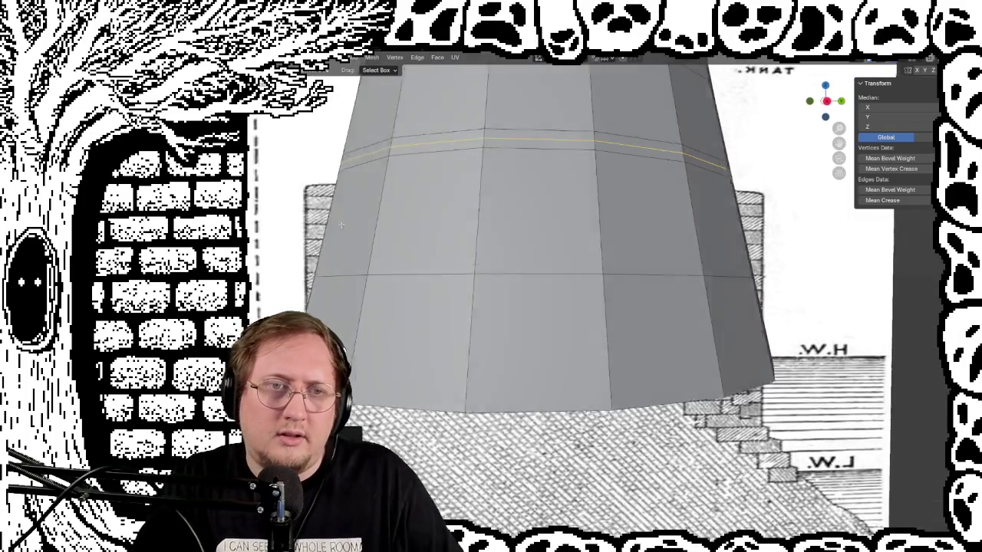
mouse_move(542, 76)
middle_down()
mouse_move(345, 240)
mouse_move(773, 207)
mouse_move(425, 241)
middle_up()
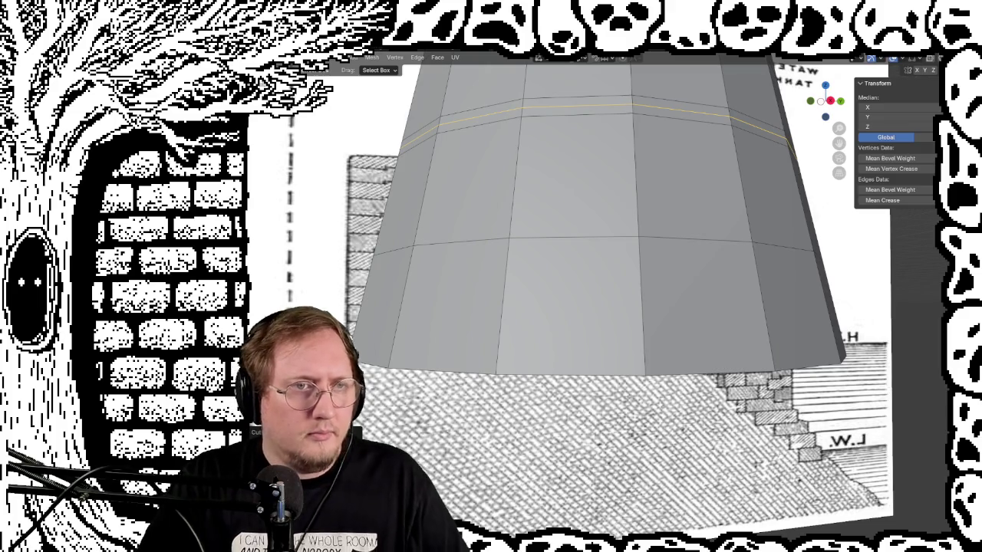
middle_drag(322, 230, 295, 221)
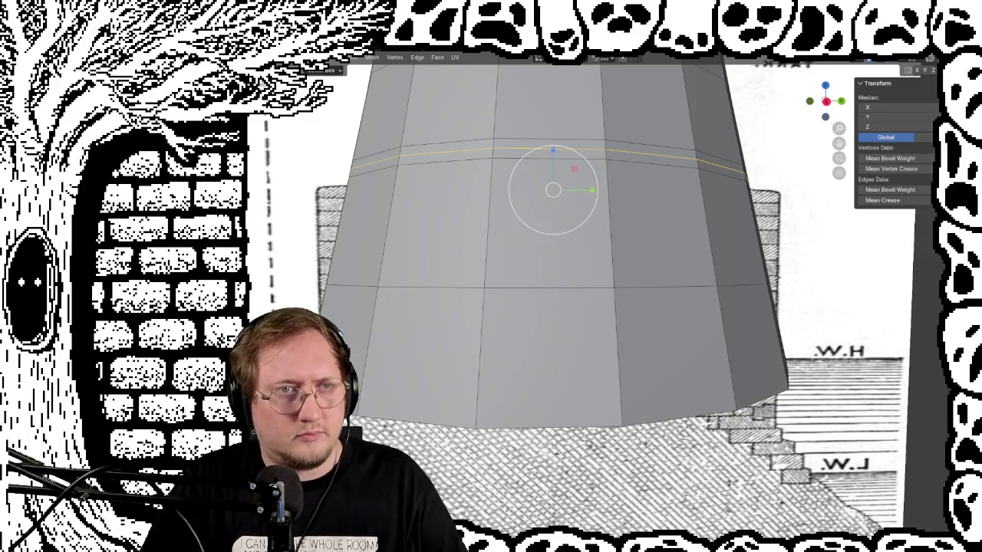
Scale the lower and upper base edge loops outward into a wide, stepped drum
alt+click(429, 286)
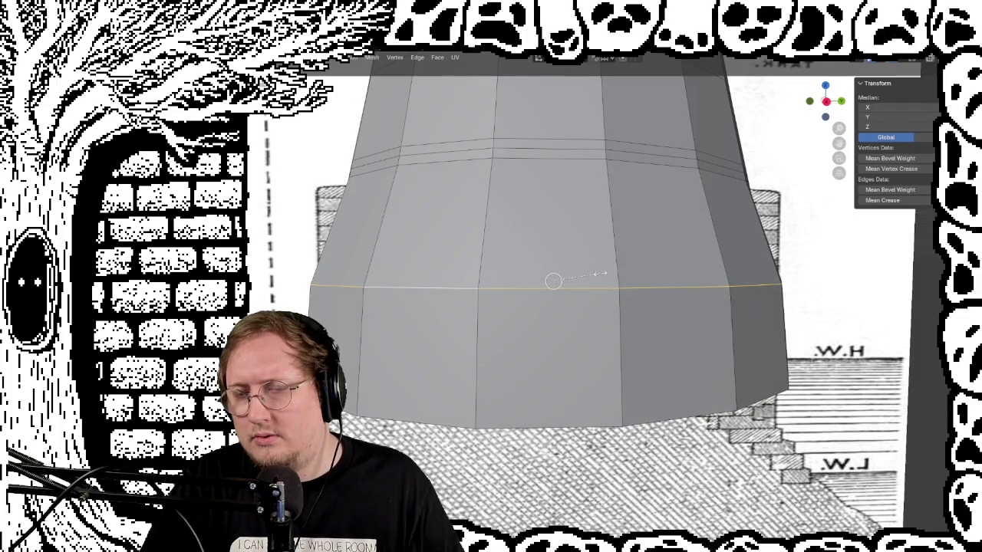
click(586, 231)
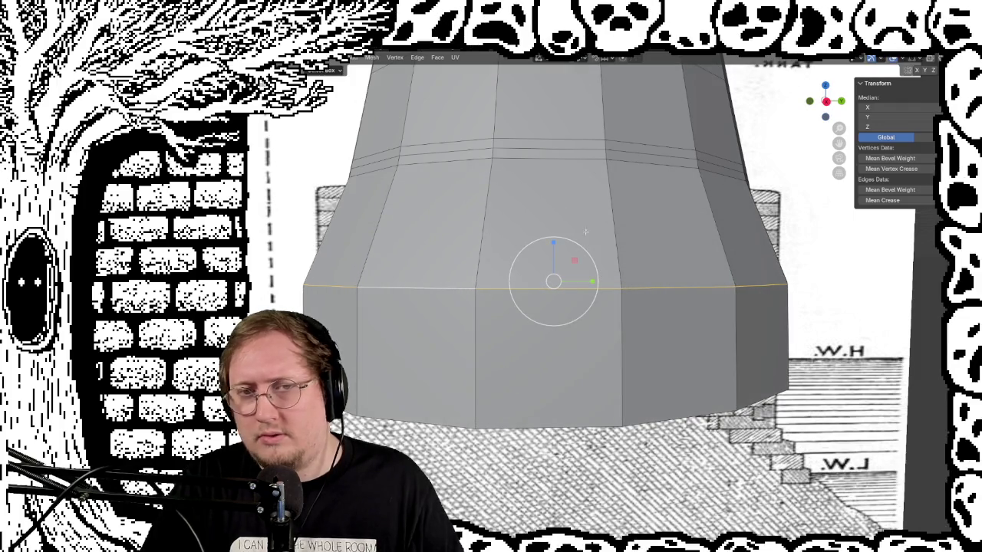
alt+click(402, 168)
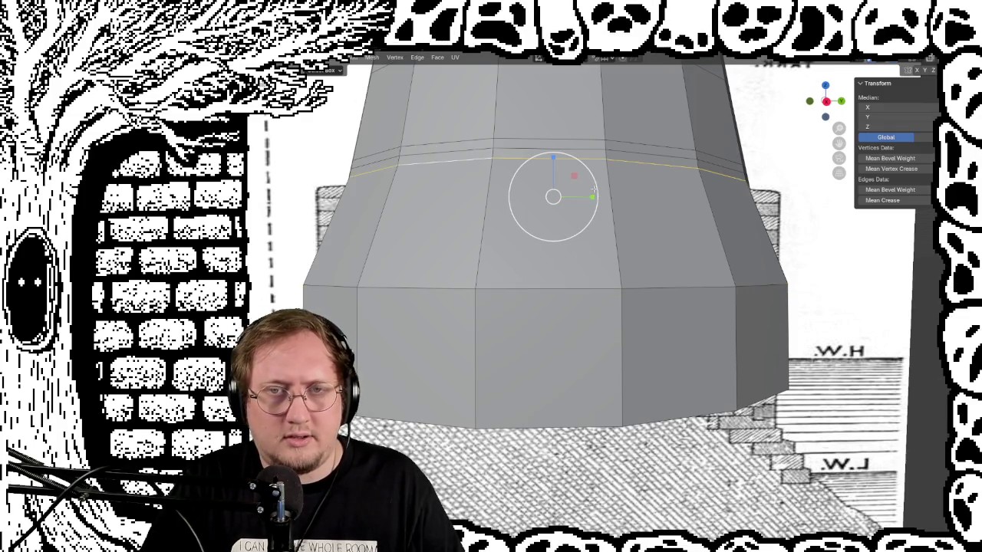
key(s)
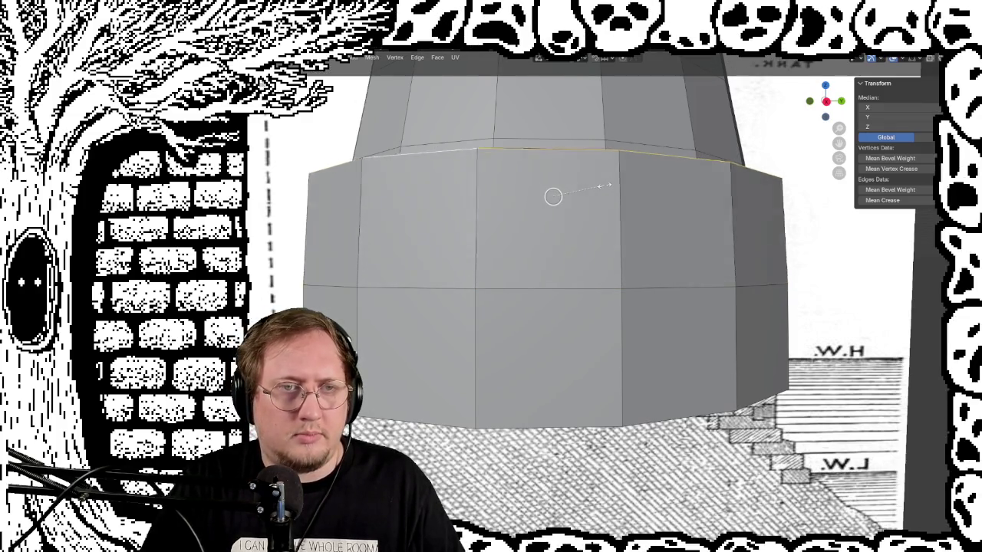
click(604, 186)
mouse_move(604, 186)
middle_down()
mouse_move(533, 190)
mouse_move(550, 175)
middle_up()
scroll(533, 190, down, 3)
In front ortho view, widen the mid-base and top rim edge loops to match the reference foundation
scroll(549, 175, down, 2)
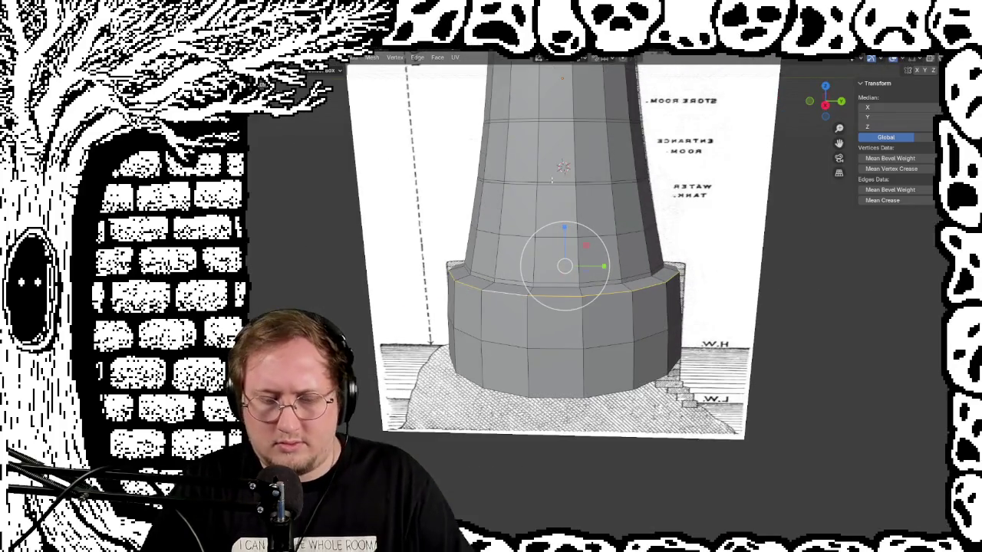
key(KP_1)
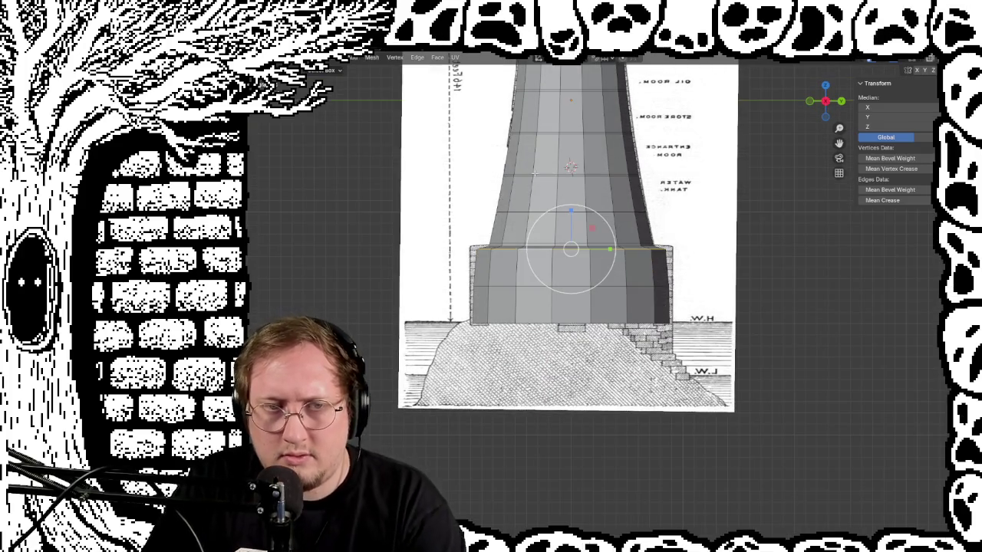
alt+click(501, 286)
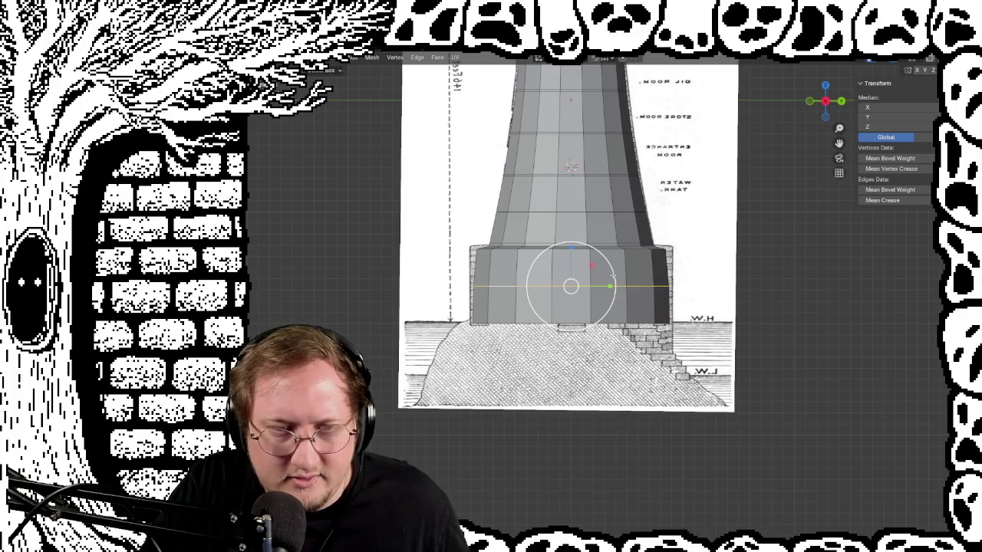
drag(614, 273, 617, 274)
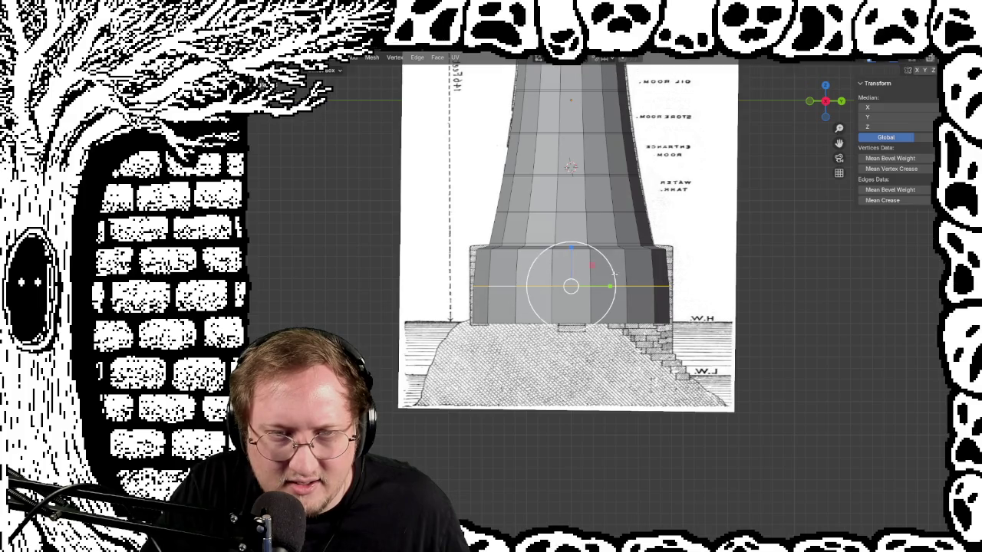
alt+click(616, 249)
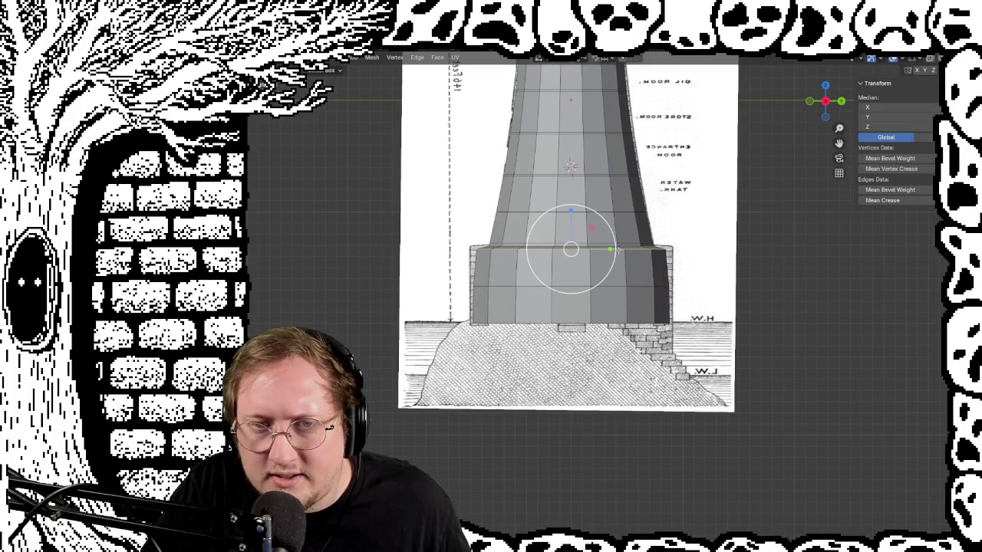
drag(613, 237, 618, 238)
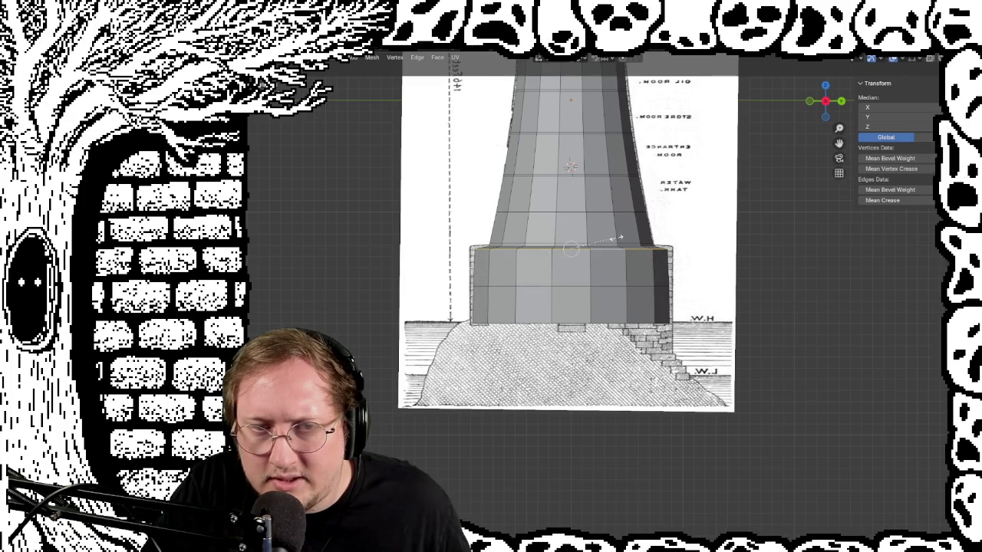
click(618, 239)
Raise the base's top loop slightly and rescale it into a flat ledge level with the stone base
click(630, 247)
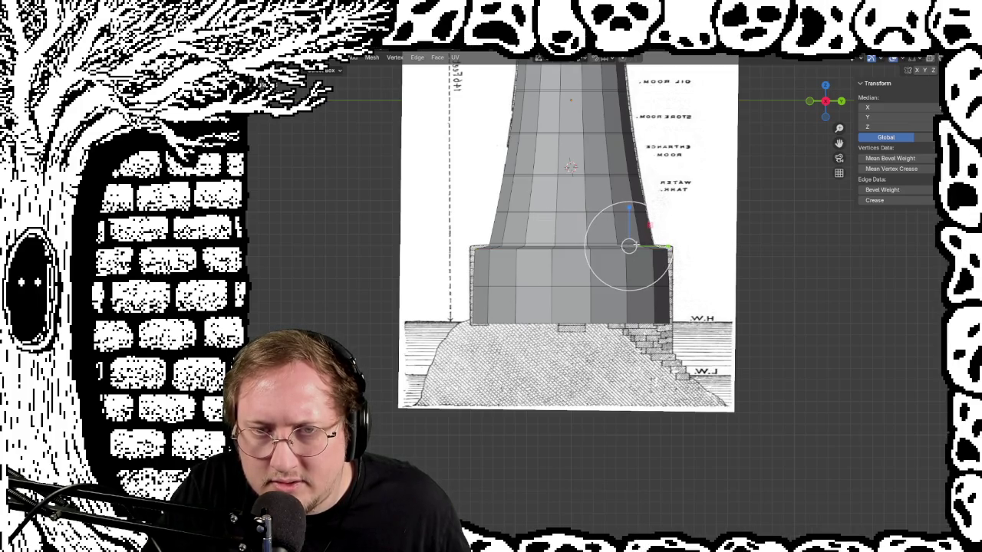
drag(629, 245, 646, 242)
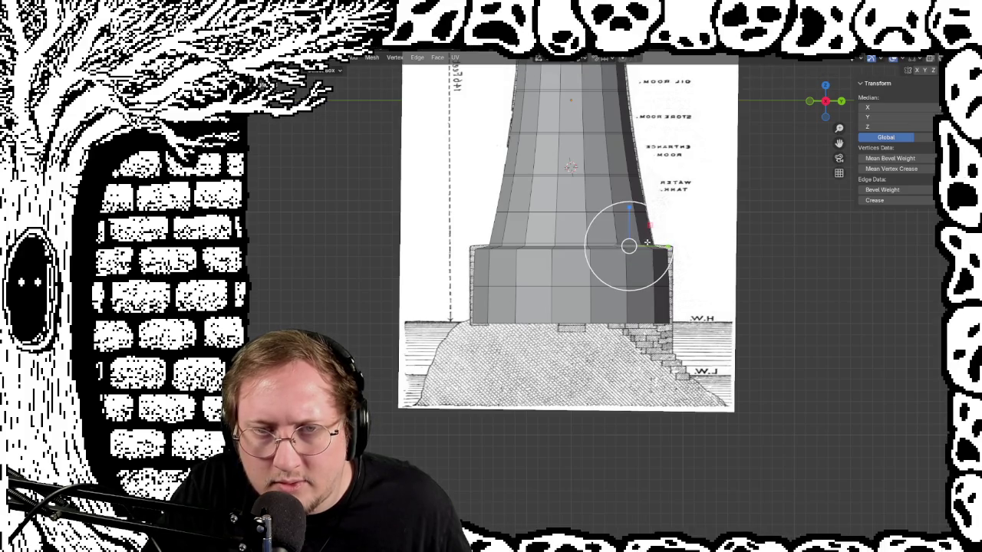
alt+click(560, 247)
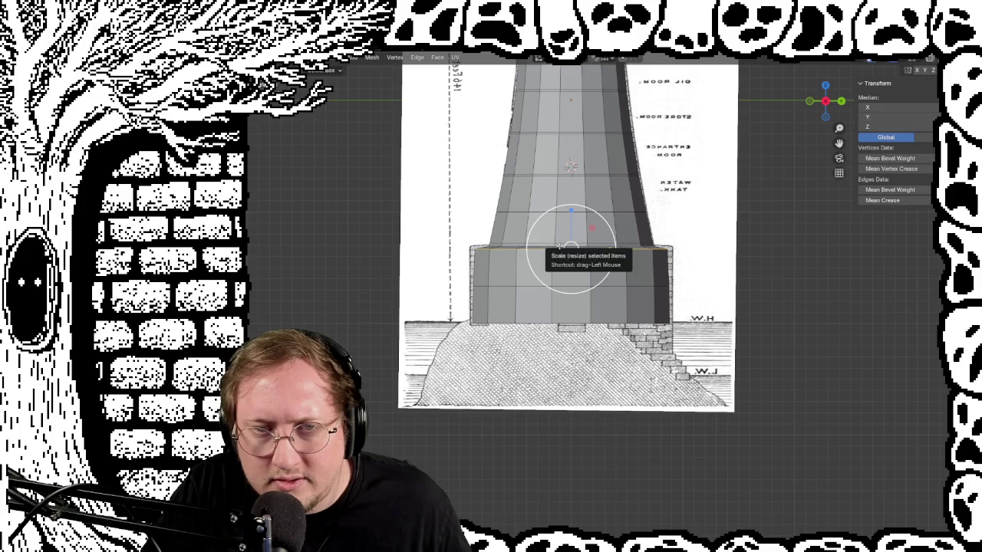
drag(509, 247, 509, 245)
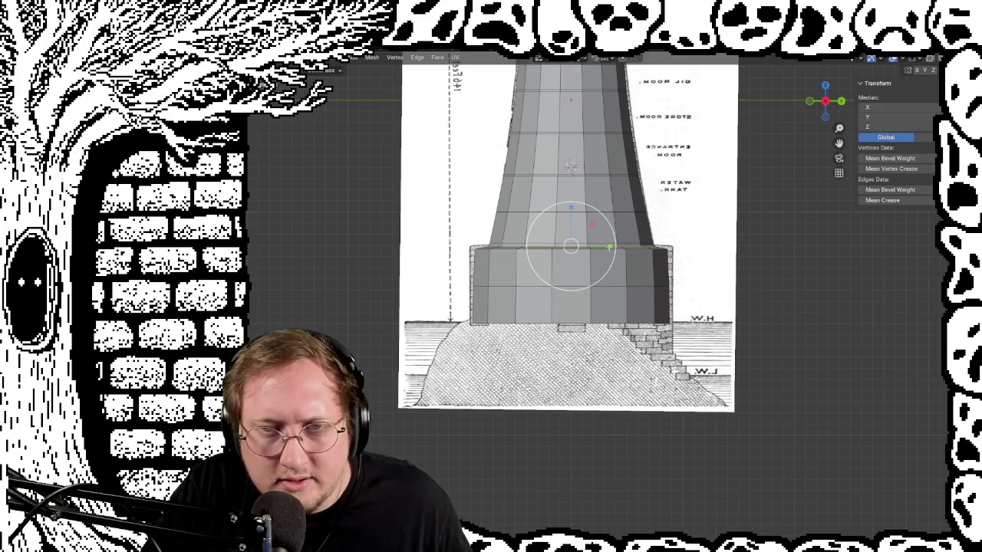
key(s)
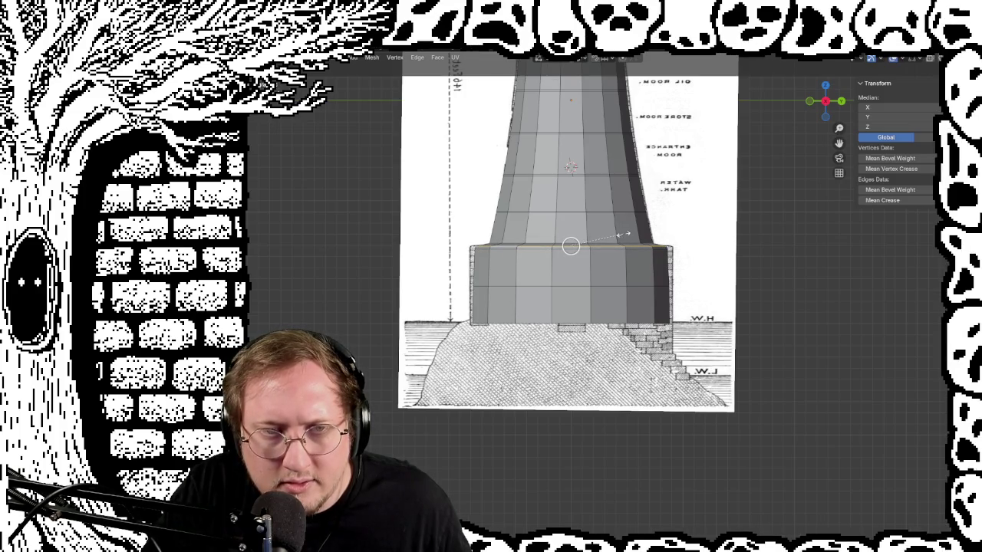
click(624, 234)
scroll(452, 255, up, 1)
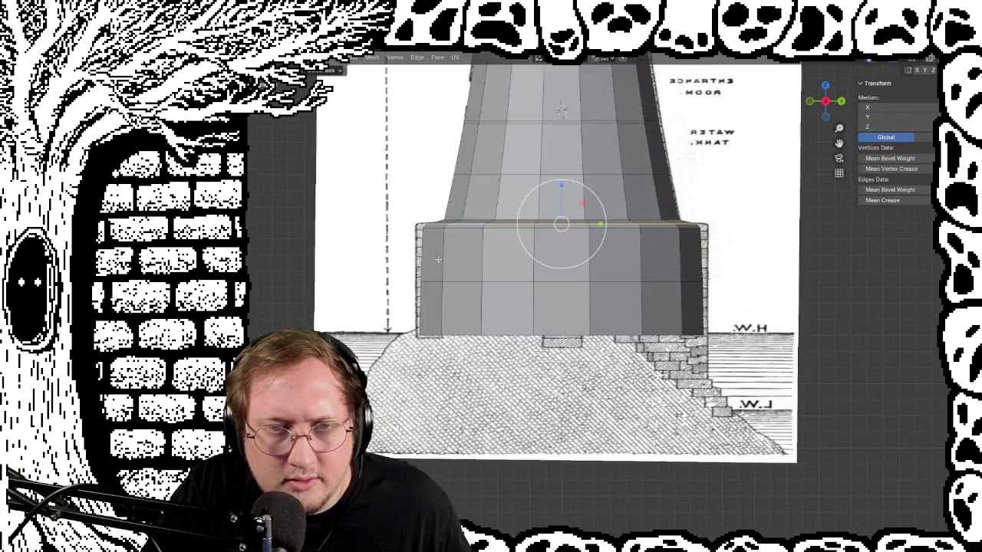
scroll(452, 255, up, 2)
scroll(452, 255, up, 4)
scroll(452, 255, down, 3)
mouse_move(452, 254)
middle_down()
mouse_move(460, 264)
mouse_move(452, 265)
mouse_move(676, 366)
mouse_move(601, 301)
mouse_move(670, 297)
middle_up()
scroll(461, 264, up, 3)
scroll(452, 265, down, 3)
scroll(451, 265, down, 3)
scroll(675, 365, up, 2)
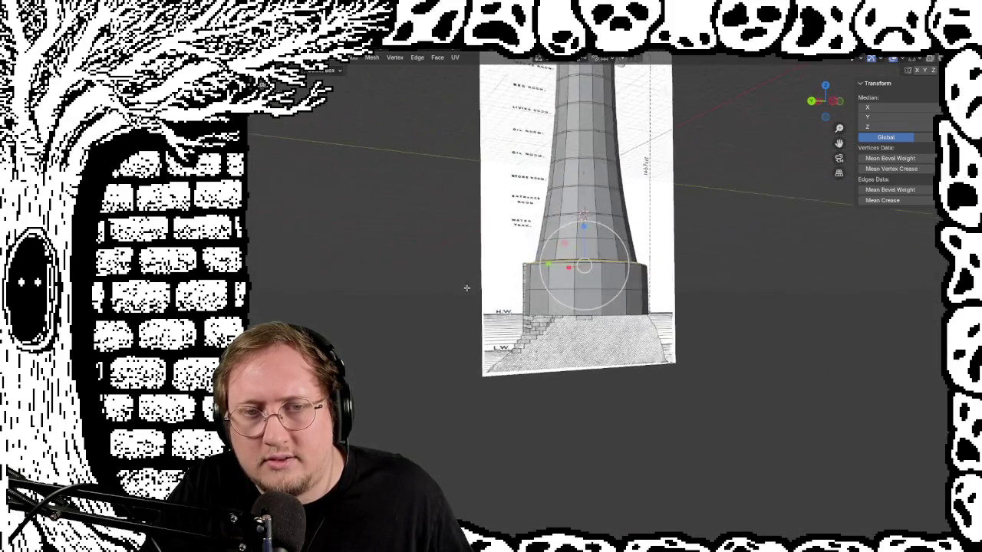
scroll(670, 296, down, 3)
mouse_move(647, 282)
middle_down()
mouse_move(622, 297)
mouse_move(637, 278)
middle_up()
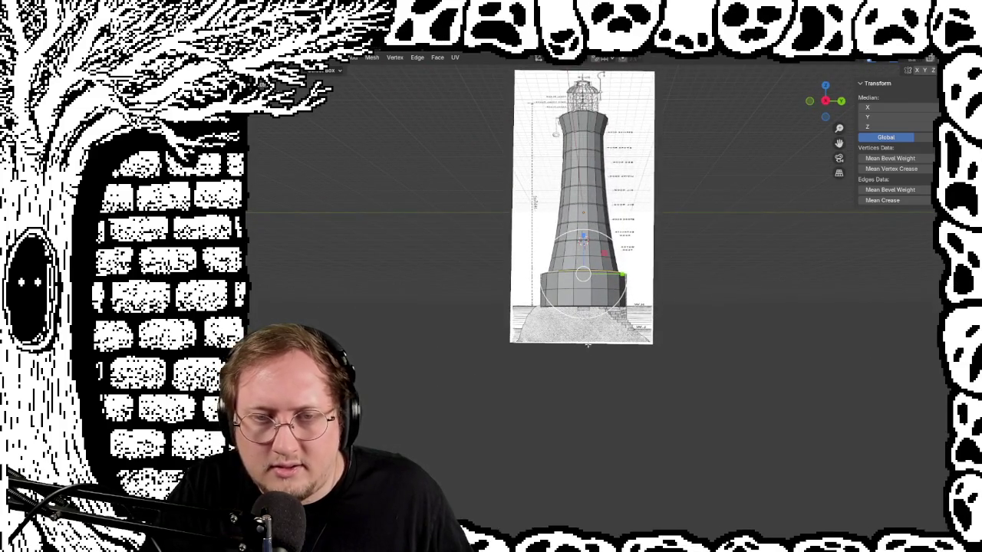
scroll(588, 345, up, 6)
scroll(561, 110, down, 5)
mouse_move(561, 109)
middle_down()
mouse_move(778, 239)
mouse_move(629, 238)
middle_up()
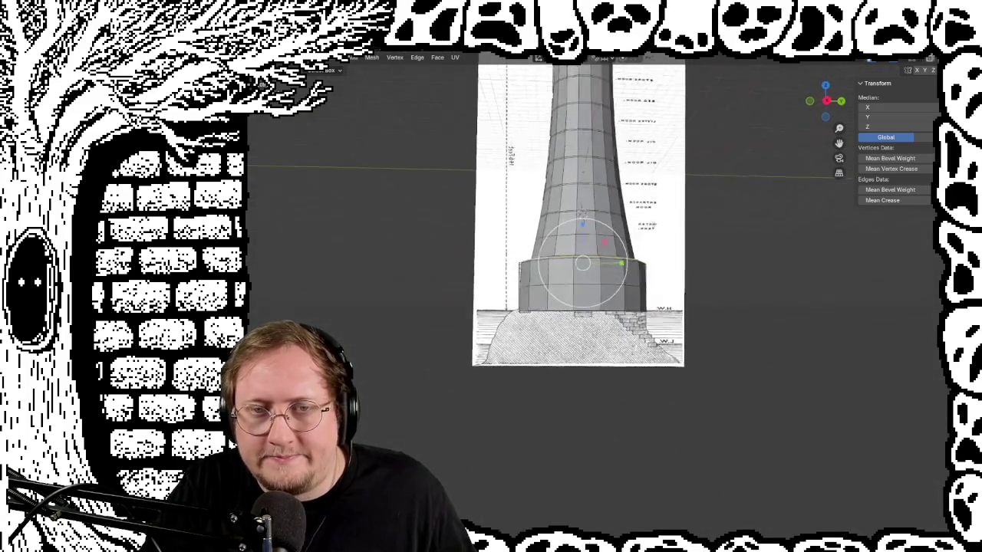
scroll(624, 231, up, 4)
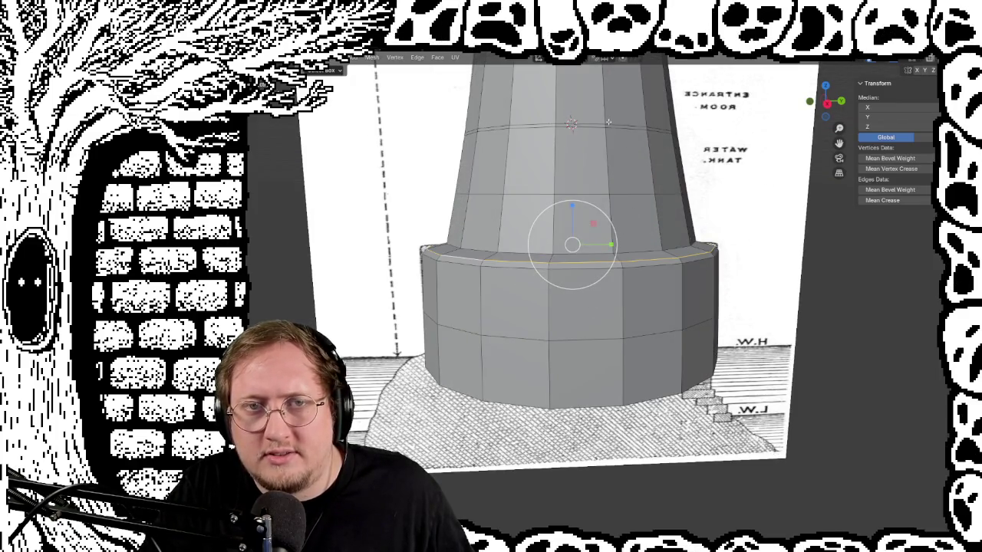
scroll(608, 121, down, 2)
scroll(585, 211, up, 2)
mouse_move(593, 162)
middle_down()
mouse_move(529, 285)
mouse_move(670, 304)
mouse_move(520, 280)
middle_up()
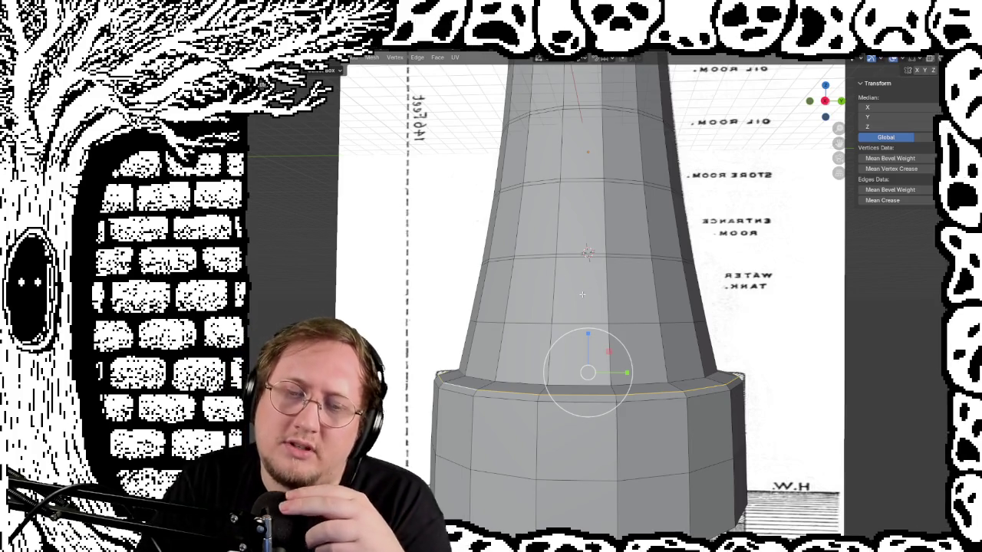
Clear the selection and select a single face on the tower wall above the base
click(576, 224)
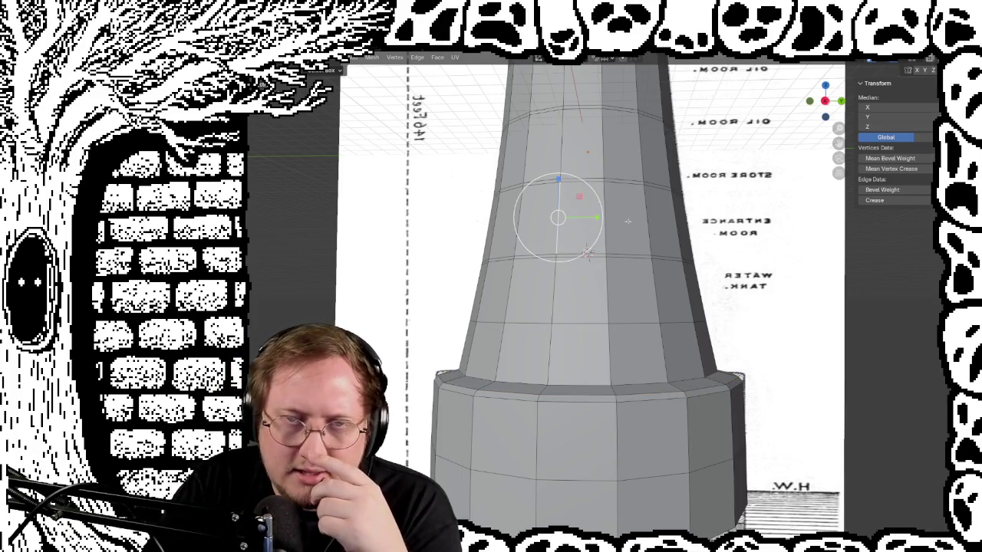
key(alt+a)
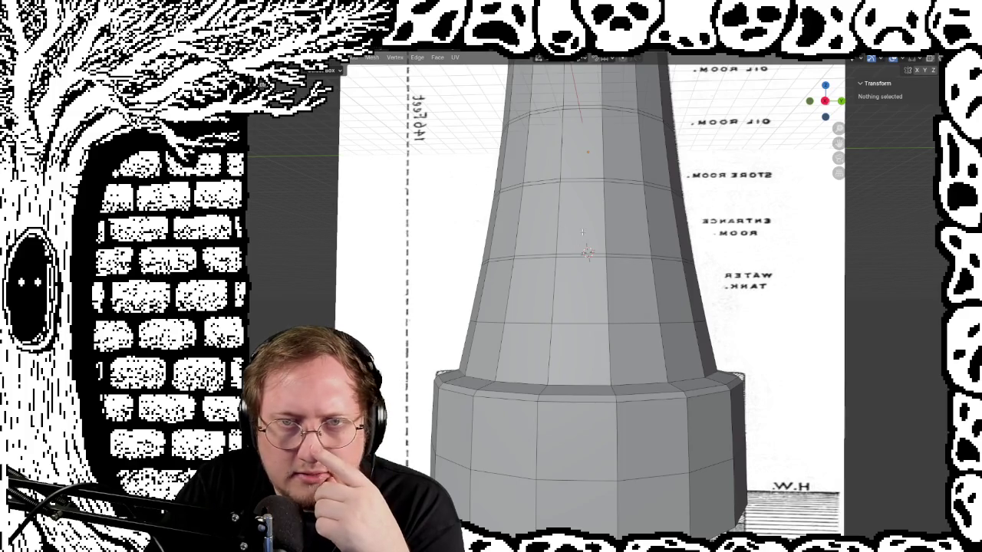
click(583, 227)
Orbit around the tower from several angles to check the selected wall face
mouse_move(583, 227)
middle_down()
mouse_move(546, 291)
mouse_move(535, 290)
middle_up()
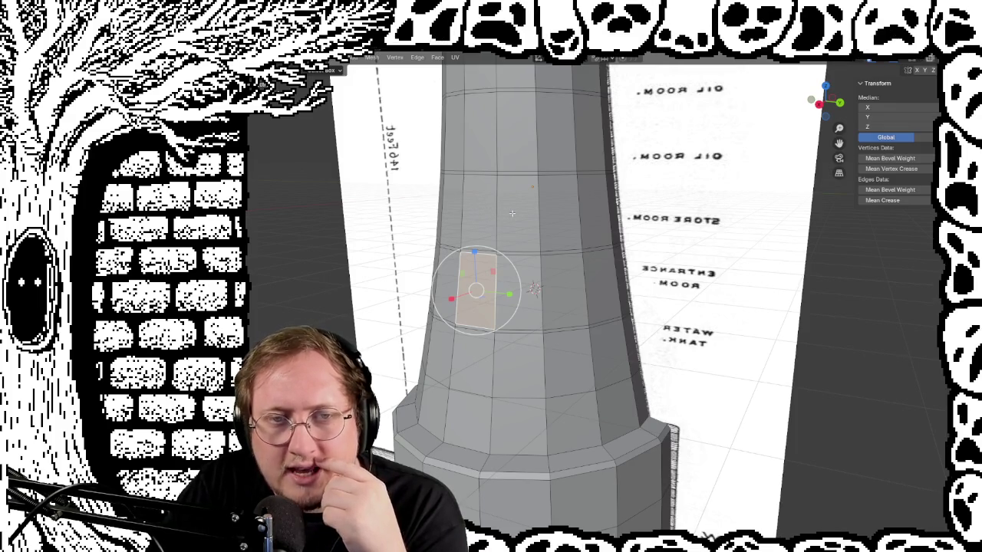
mouse_move(534, 289)
middle_down()
mouse_move(560, 307)
mouse_move(582, 345)
middle_up()
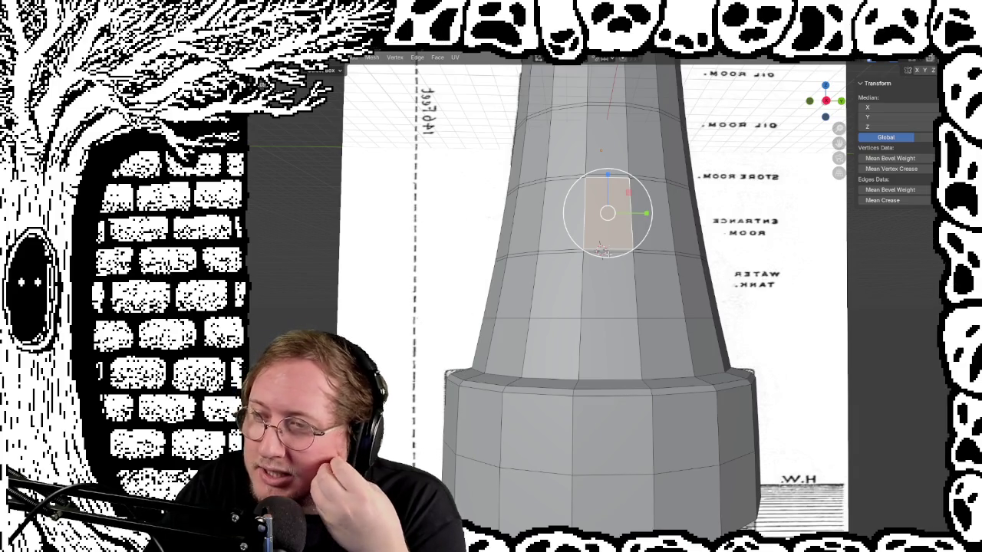
mouse_move(630, 339)
middle_down()
mouse_move(641, 352)
mouse_move(643, 215)
middle_up()
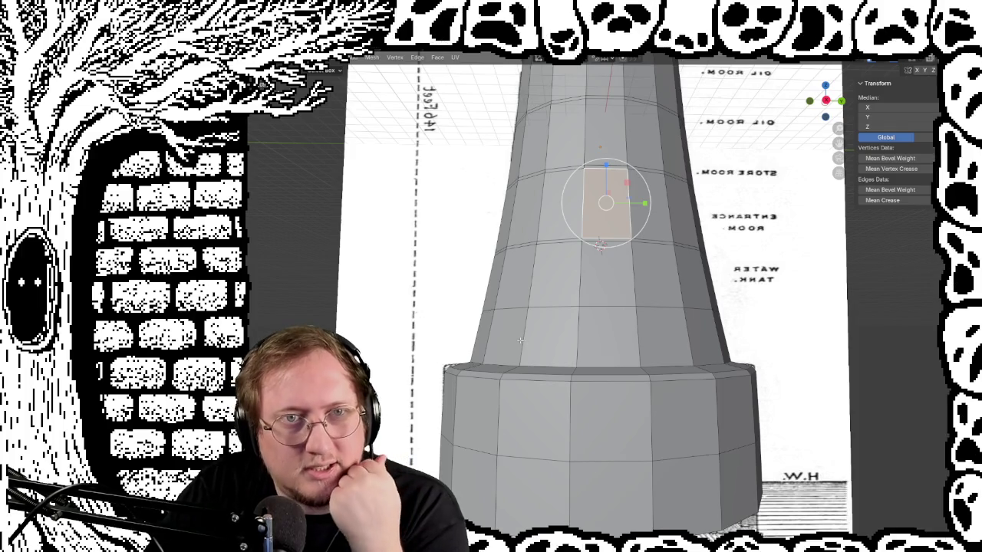
middle_drag(513, 313, 499, 326)
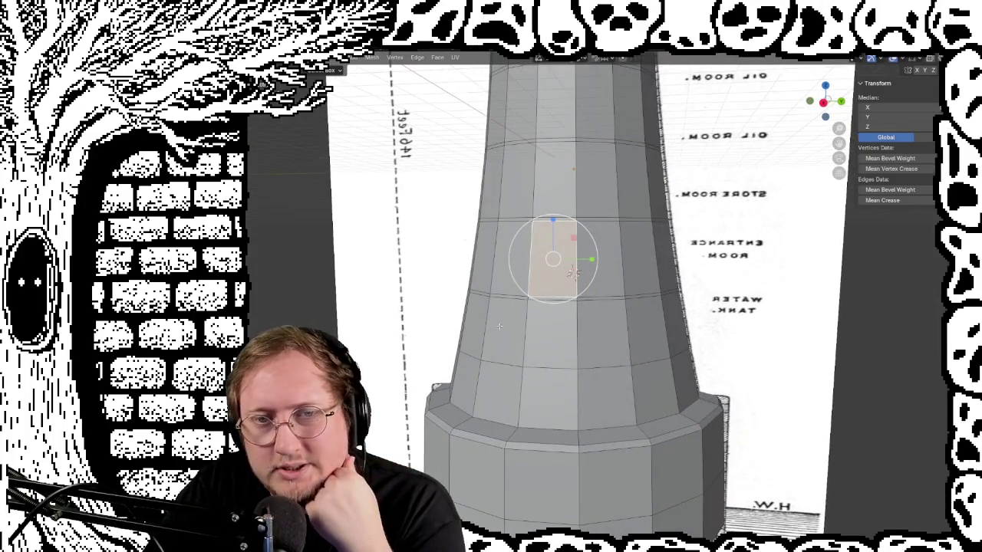
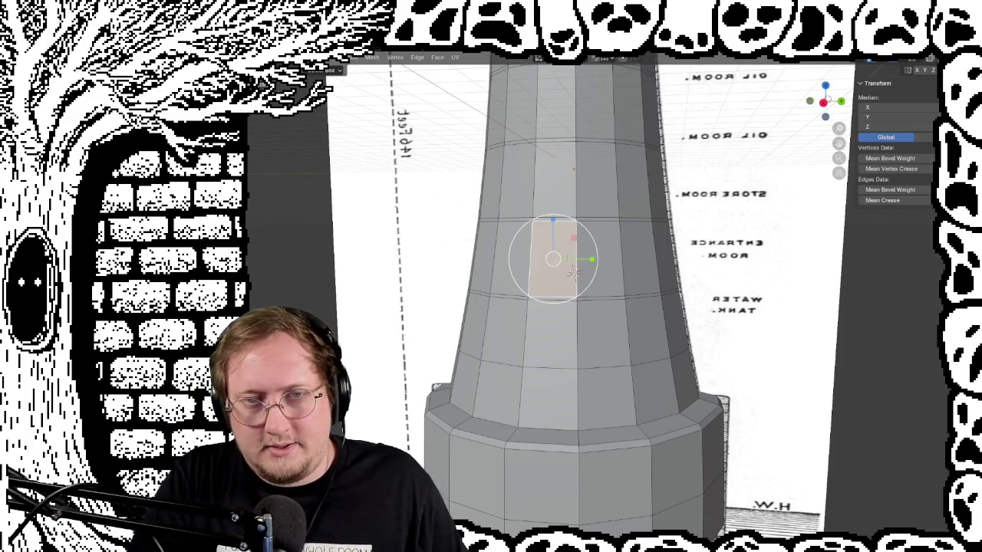
Select a tower face and inspect the tower from underneath and beside the lantern top
click(637, 253)
middle_drag(637, 253, 569, 266)
mouse_move(570, 219)
middle_down()
mouse_move(583, 384)
mouse_move(541, 223)
mouse_move(557, 267)
middle_up()
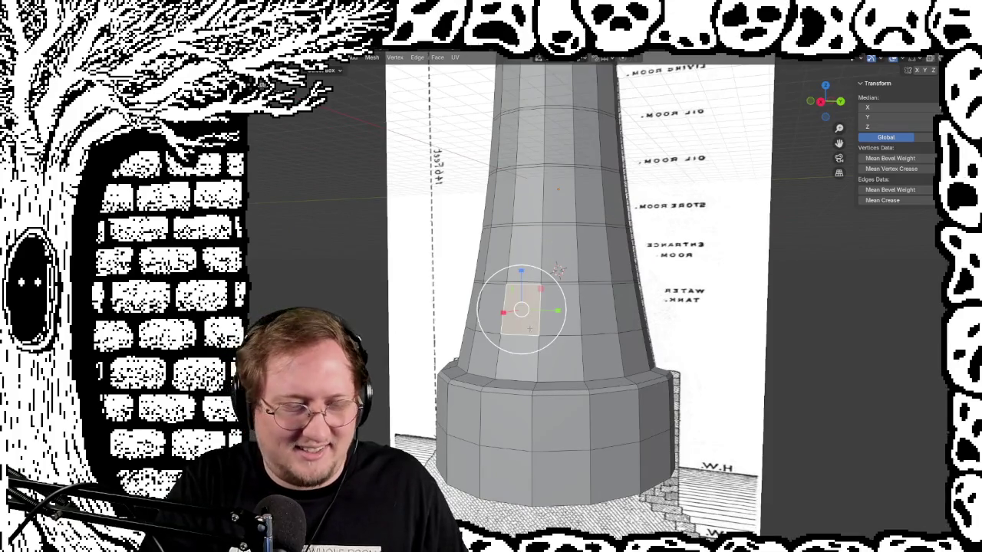
mouse_move(379, 377)
middle_down()
mouse_move(508, 324)
mouse_move(461, 291)
mouse_move(618, 207)
mouse_move(498, 261)
mouse_move(509, 241)
mouse_move(554, 213)
middle_up()
scroll(465, 284, down, 5)
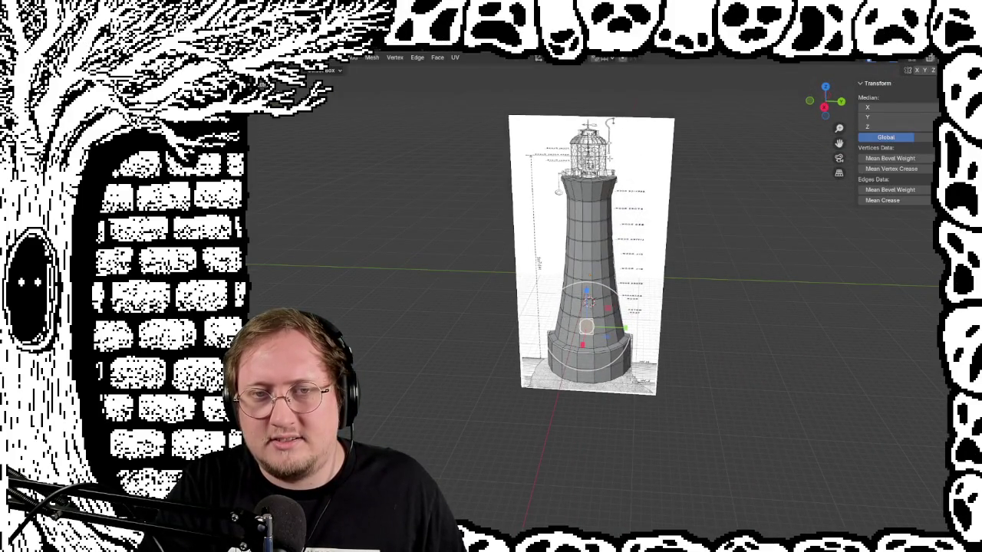
scroll(597, 293, up, 5)
shift+middle_drag(597, 293, 596, 293)
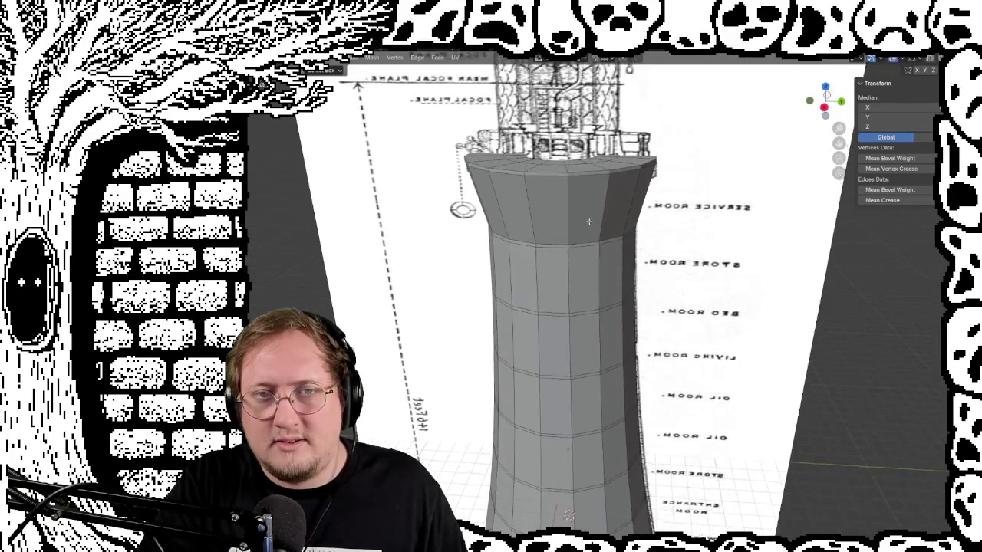
scroll(596, 293, up, 2)
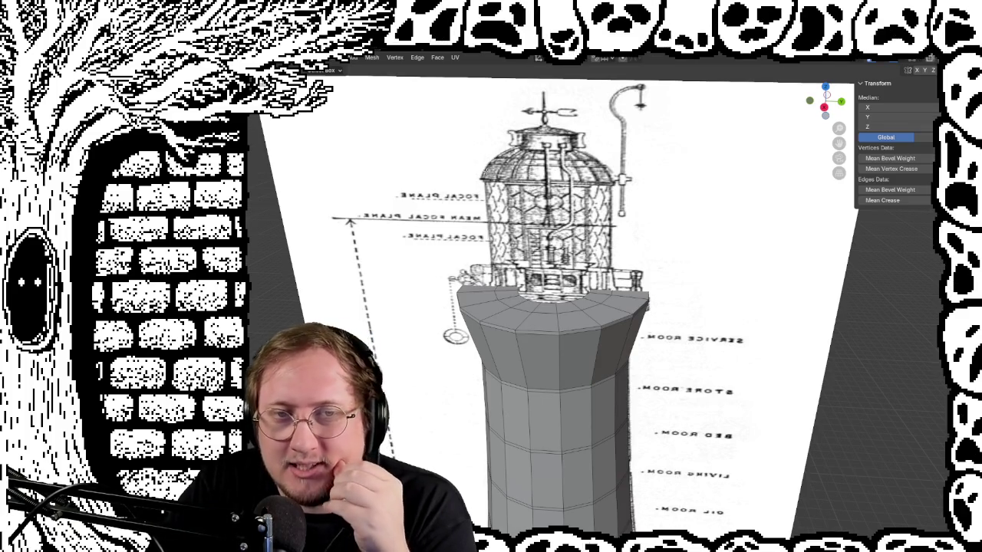
mouse_move(656, 433)
middle_down()
mouse_move(649, 392)
mouse_move(664, 367)
middle_up()
middle_drag(634, 236, 680, 188)
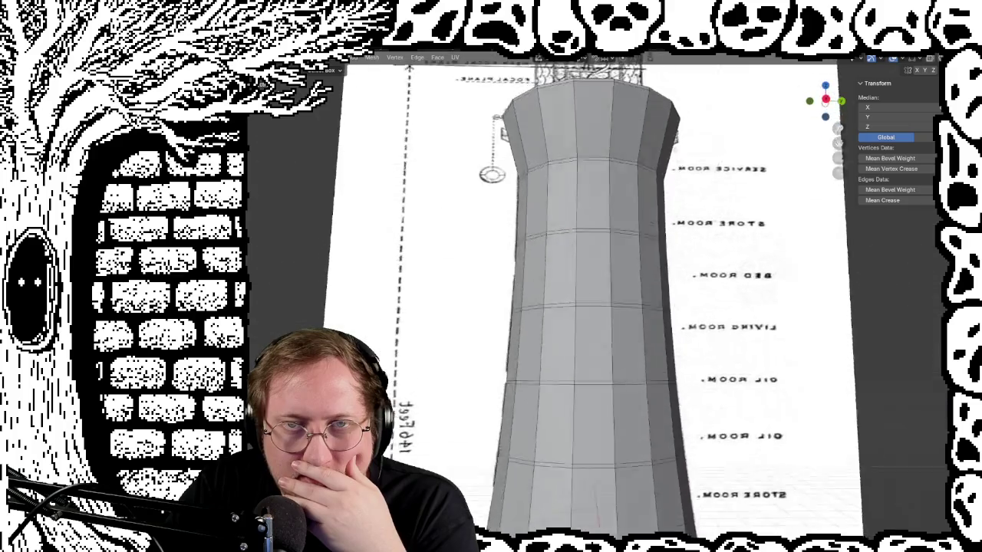
middle_drag(682, 219, 679, 186)
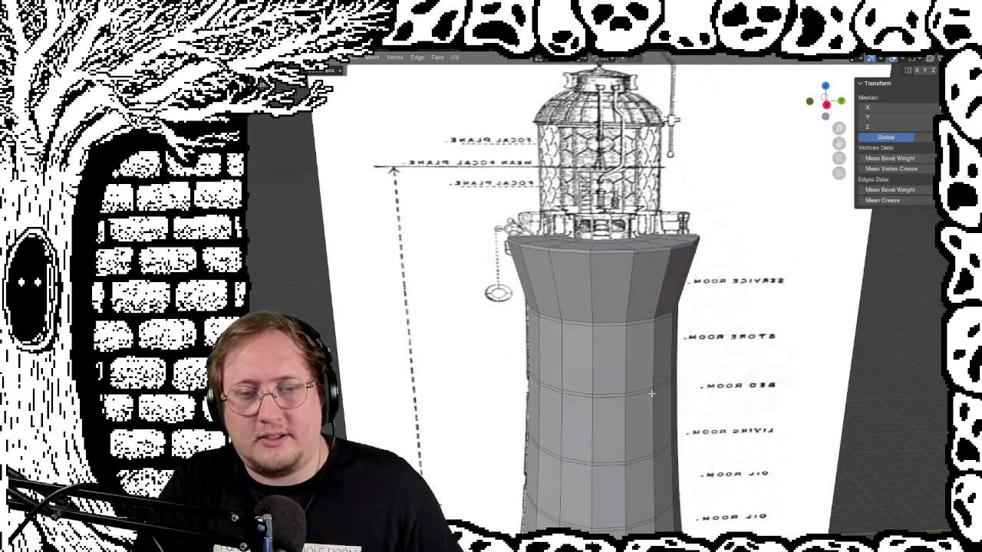
Frame the selected face and orbit around the interior walls, floor and staircase
key(KP_Decimal)
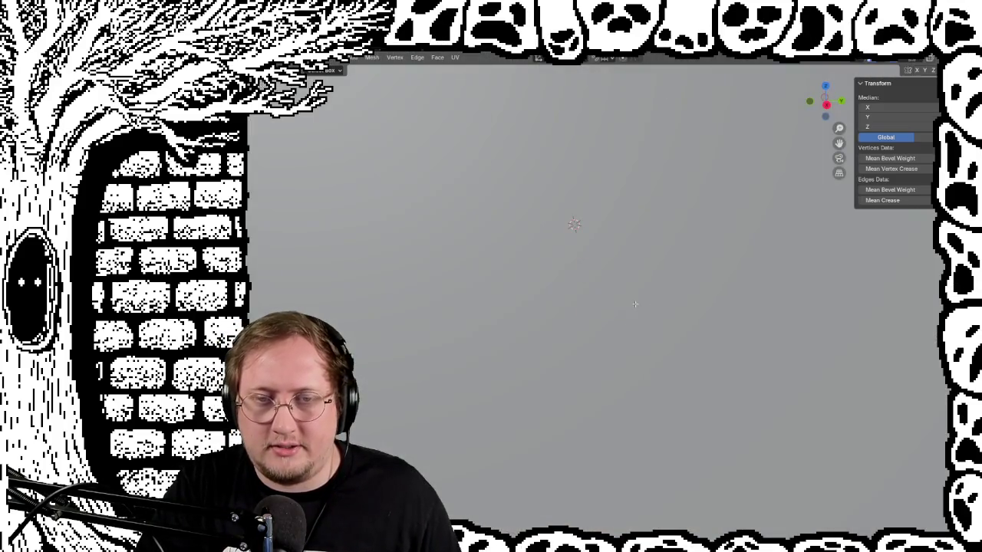
mouse_move(634, 305)
middle_down()
mouse_move(645, 327)
mouse_move(654, 326)
middle_up()
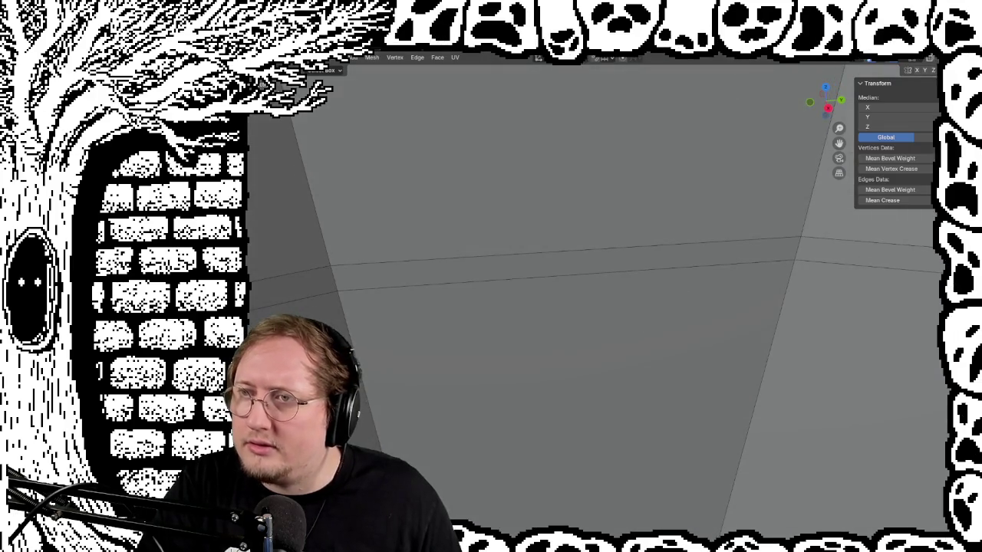
mouse_move(662, 195)
middle_down()
mouse_move(631, 241)
mouse_move(714, 164)
mouse_move(675, 230)
mouse_move(643, 362)
mouse_move(663, 321)
middle_up()
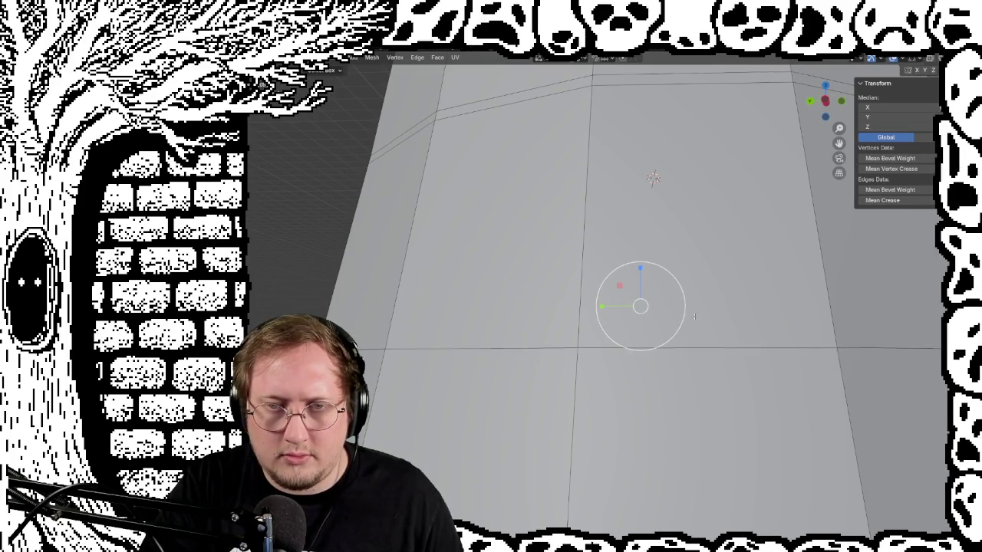
mouse_move(708, 339)
middle_down()
mouse_move(666, 517)
mouse_move(626, 396)
mouse_move(616, 396)
mouse_move(634, 399)
mouse_move(629, 388)
mouse_move(411, 372)
mouse_move(659, 380)
mouse_move(576, 333)
mouse_move(423, 346)
mouse_move(415, 370)
mouse_move(495, 310)
mouse_move(621, 281)
mouse_move(576, 251)
mouse_move(545, 291)
mouse_move(591, 361)
mouse_move(529, 330)
mouse_move(649, 416)
mouse_move(489, 306)
mouse_move(803, 481)
mouse_move(808, 472)
mouse_move(722, 340)
mouse_move(800, 397)
mouse_move(861, 408)
mouse_move(543, 369)
middle_up()
middle_drag(535, 336, 659, 234)
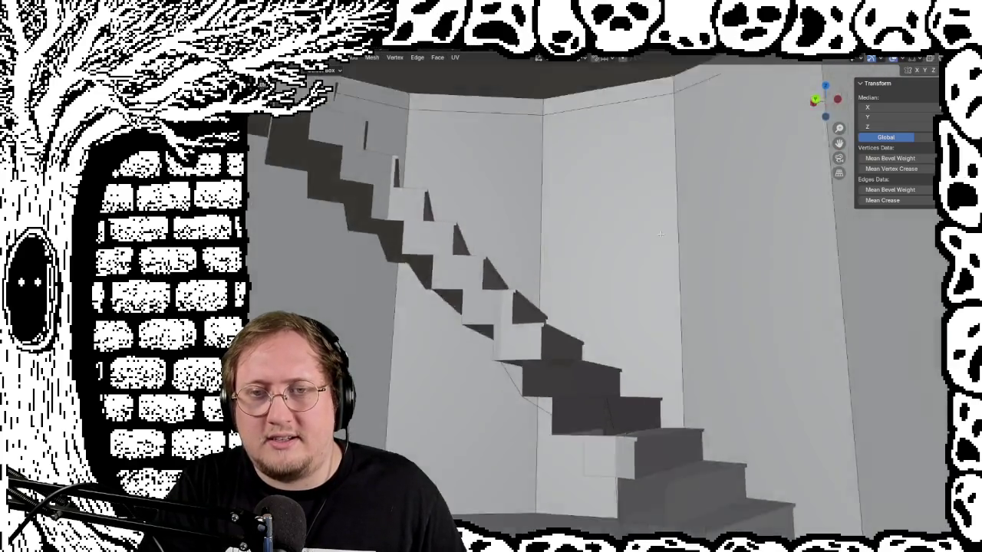
scroll(660, 234, down, 2)
middle_drag(669, 289, 458, 201)
middle_drag(534, 308, 656, 358)
mouse_move(601, 255)
middle_down()
mouse_move(546, 197)
mouse_move(599, 238)
mouse_move(541, 186)
mouse_move(579, 238)
mouse_move(533, 296)
mouse_move(539, 154)
middle_up()
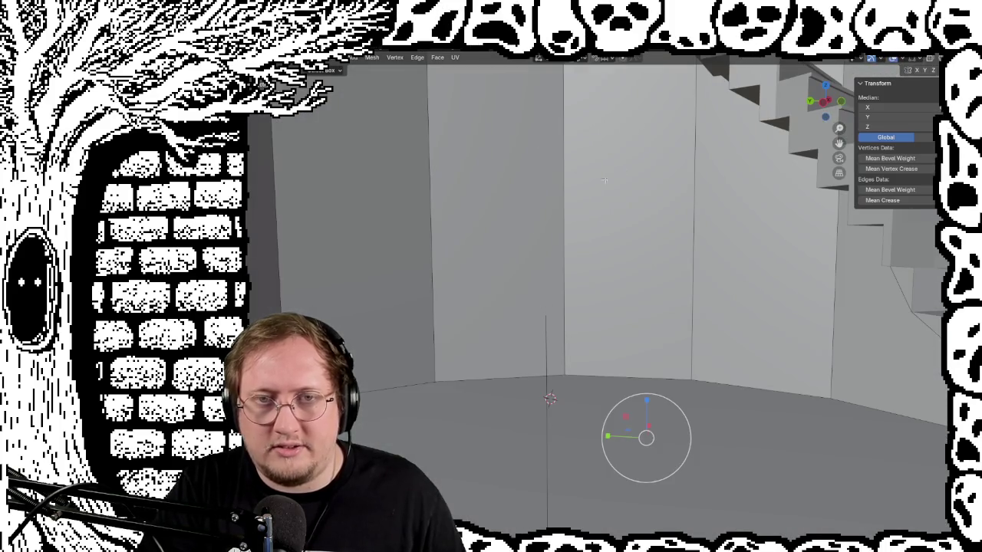
mouse_move(511, 219)
middle_down()
mouse_move(456, 196)
mouse_move(376, 232)
mouse_move(465, 240)
mouse_move(486, 290)
mouse_move(537, 245)
mouse_move(584, 241)
mouse_move(576, 203)
mouse_move(485, 177)
mouse_move(675, 228)
mouse_move(846, 248)
mouse_move(586, 264)
mouse_move(553, 241)
mouse_move(522, 171)
mouse_move(522, 230)
mouse_move(522, 186)
mouse_move(544, 280)
mouse_move(597, 376)
middle_up()
mouse_move(563, 254)
middle_down()
mouse_move(566, 246)
mouse_move(570, 262)
mouse_move(587, 254)
mouse_move(457, 227)
mouse_move(483, 216)
mouse_move(474, 184)
mouse_move(501, 260)
mouse_move(545, 298)
mouse_move(444, 254)
middle_up()
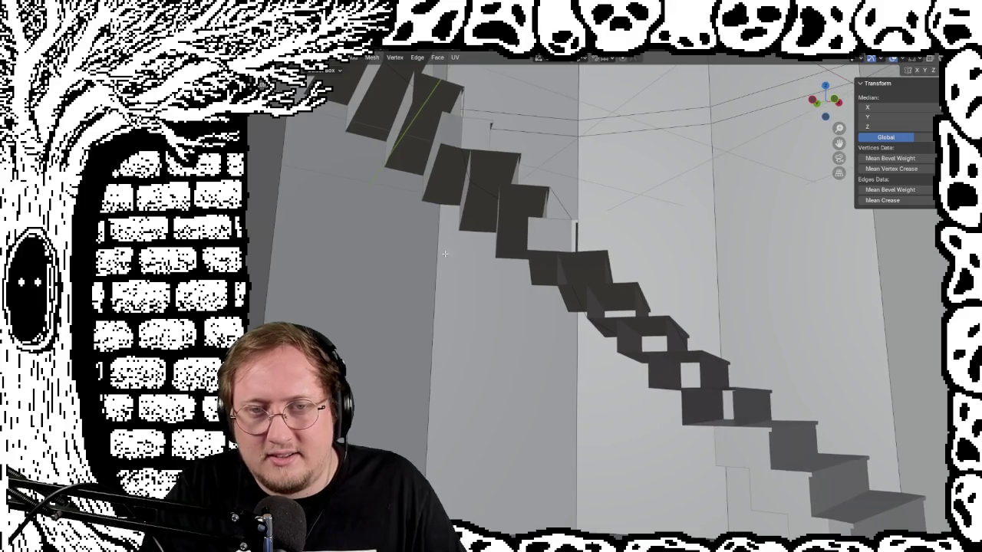
mouse_move(456, 219)
middle_down()
mouse_move(551, 298)
mouse_move(549, 259)
mouse_move(481, 168)
mouse_move(529, 231)
mouse_move(650, 300)
mouse_move(608, 264)
mouse_move(583, 291)
middle_up()
mouse_move(714, 250)
middle_down()
mouse_move(716, 289)
mouse_move(617, 183)
mouse_move(501, 168)
mouse_move(507, 160)
mouse_move(641, 233)
mouse_move(627, 223)
mouse_move(670, 272)
mouse_move(652, 257)
middle_up()
Zoom in on the flared top, then switch on X-ray so the reference shows through
scroll(649, 254, up, 3)
scroll(649, 254, up, 1)
scroll(647, 254, up, 1)
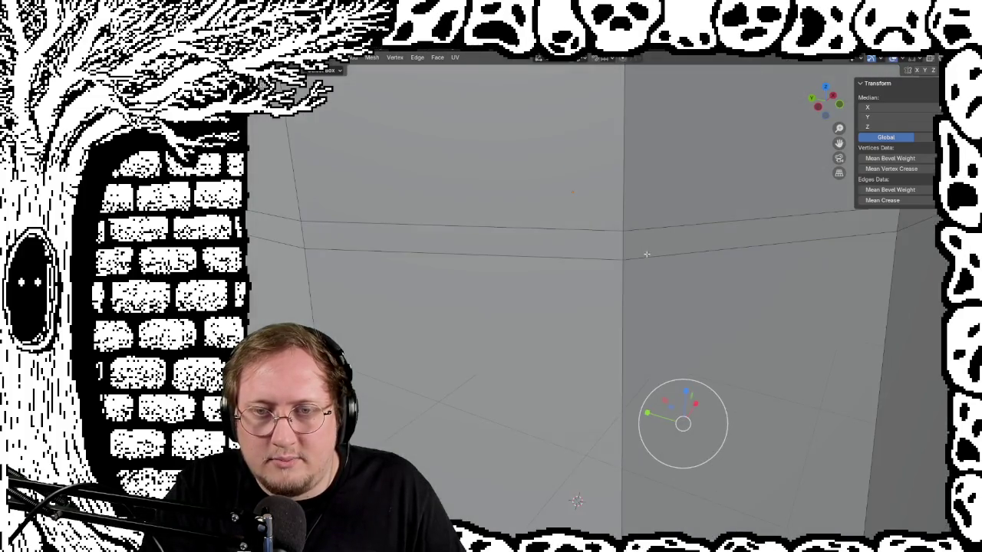
scroll(647, 254, down, 2)
mouse_move(644, 268)
middle_down()
mouse_move(673, 343)
mouse_move(697, 332)
mouse_move(668, 346)
middle_up()
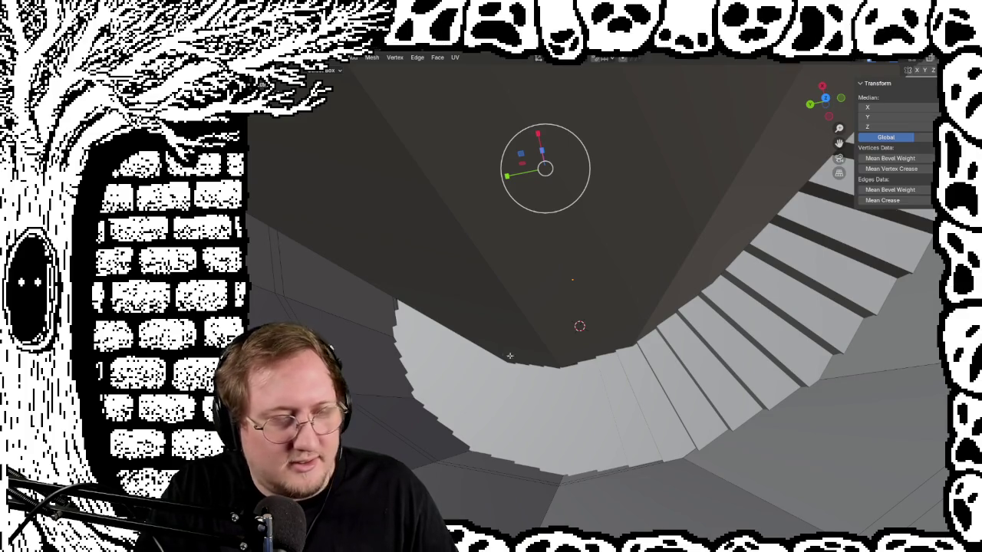
scroll(558, 354, up, 3)
scroll(576, 368, up, 3)
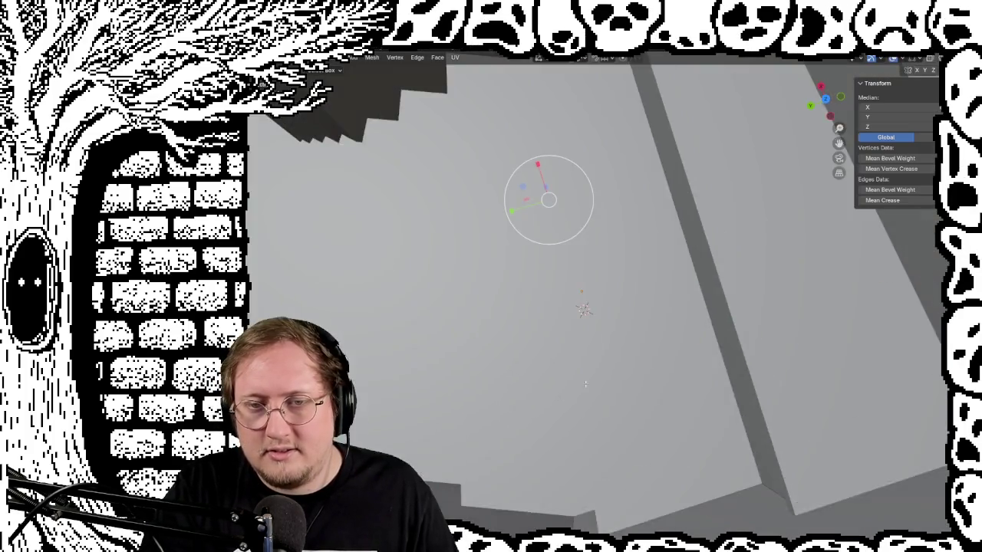
scroll(586, 382, up, 3)
scroll(589, 383, up, 2)
scroll(592, 385, up, 2)
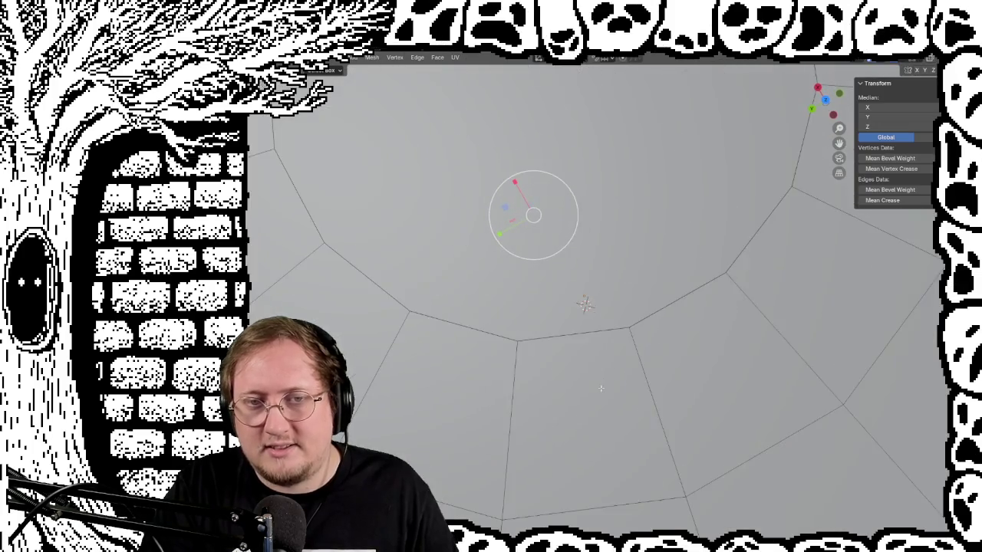
scroll(597, 387, up, 2)
scroll(597, 387, down, 4)
mouse_move(585, 307)
middle_down()
mouse_move(682, 368)
mouse_move(819, 385)
mouse_move(805, 333)
middle_up()
scroll(682, 368, up, 5)
scroll(682, 368, down, 5)
scroll(760, 376, up, 5)
scroll(759, 376, down, 5)
scroll(805, 333, down, 2)
scroll(772, 285, down, 4)
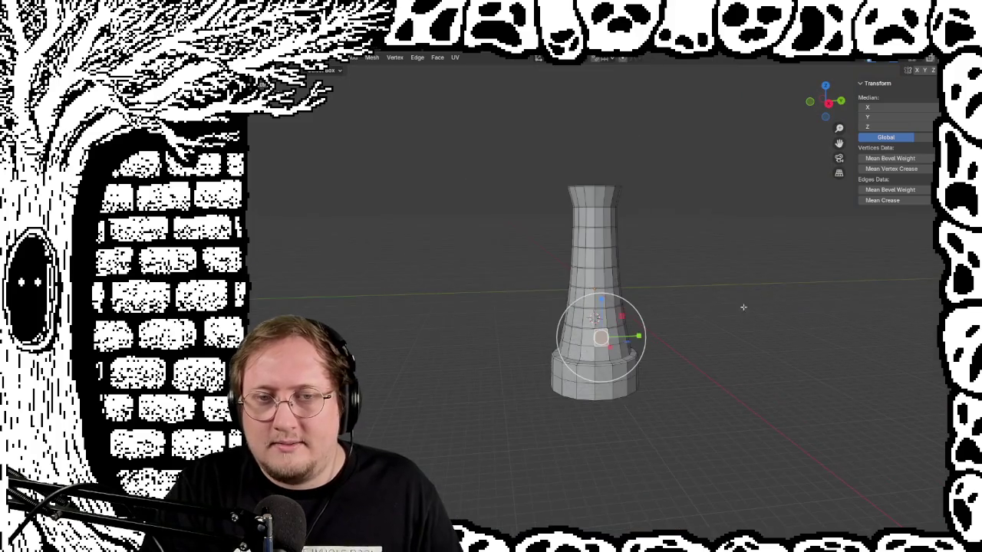
scroll(647, 248, up, 5)
scroll(644, 259, up, 2)
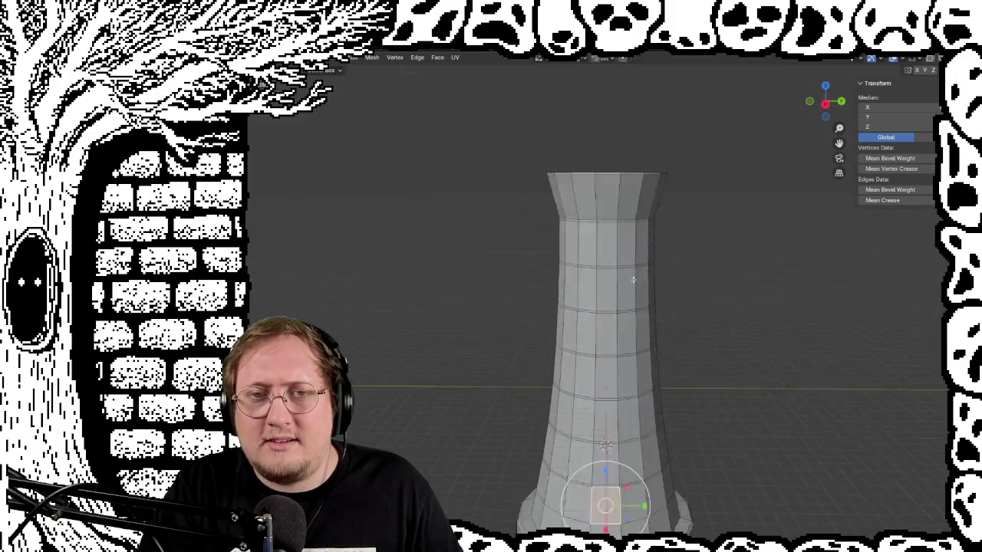
scroll(643, 258, up, 3)
scroll(657, 259, down, 2)
mouse_move(653, 235)
middle_down()
mouse_move(614, 325)
mouse_move(611, 276)
middle_up()
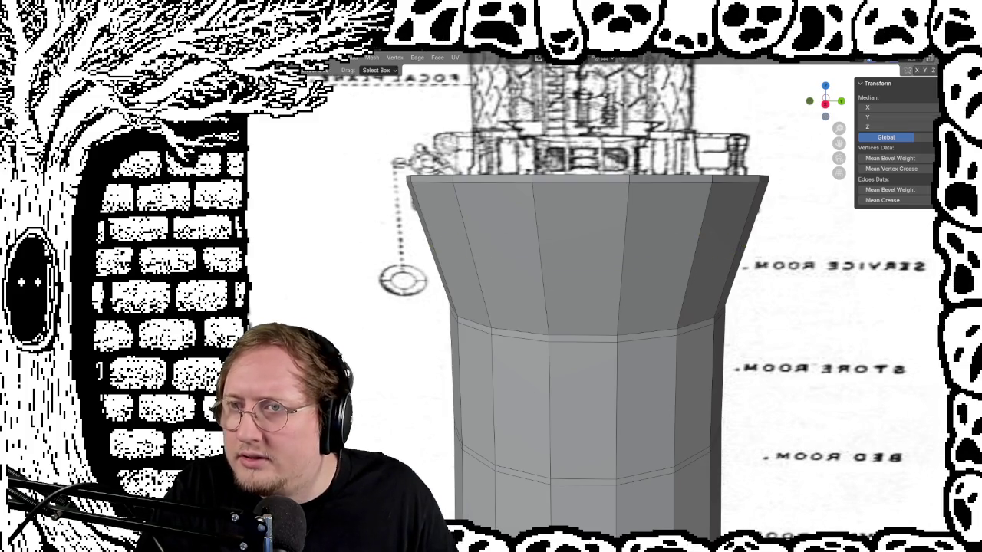
key(shift+z)
Select a horizontal edge loop on the tower and move it upward
alt+click(543, 244)
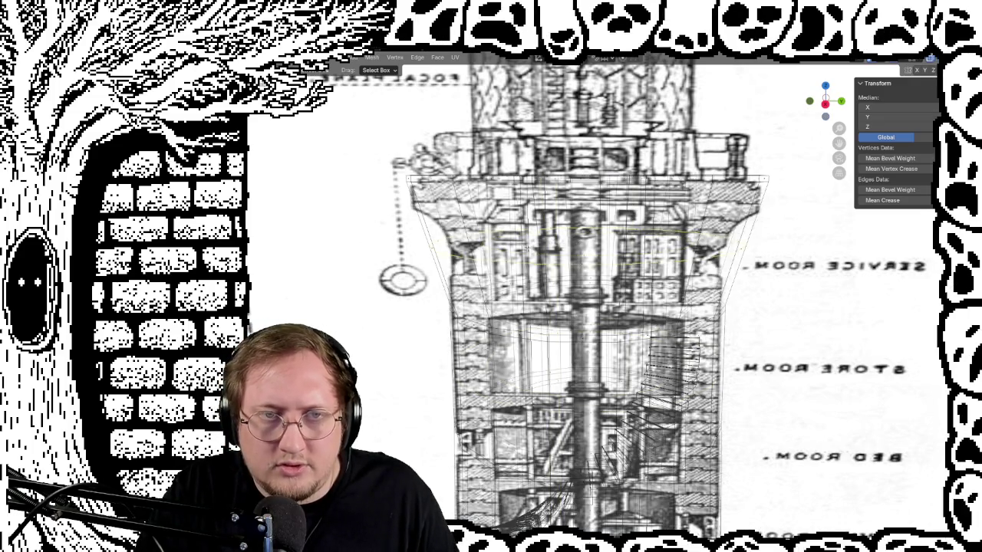
key(g)
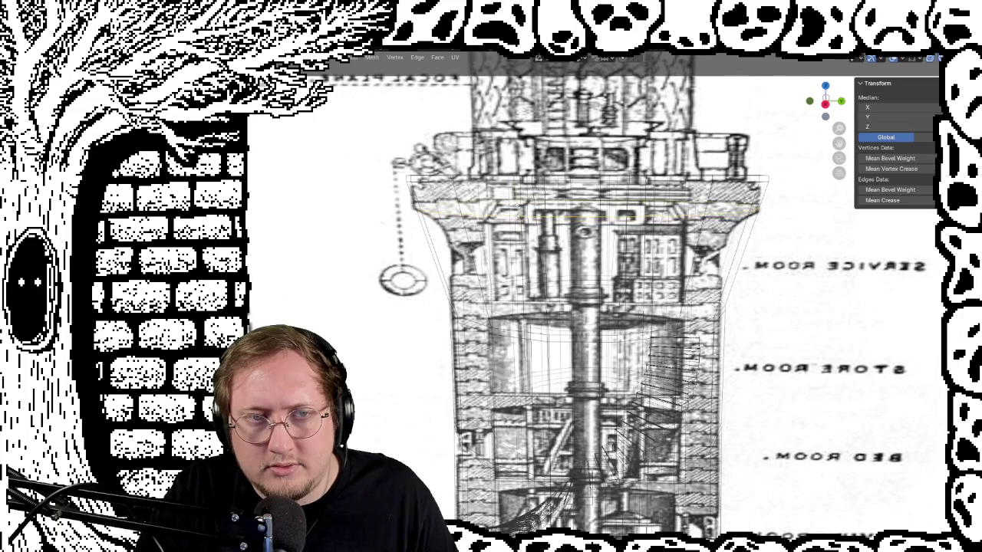
key(Return)
scroll(583, 307, down, 2)
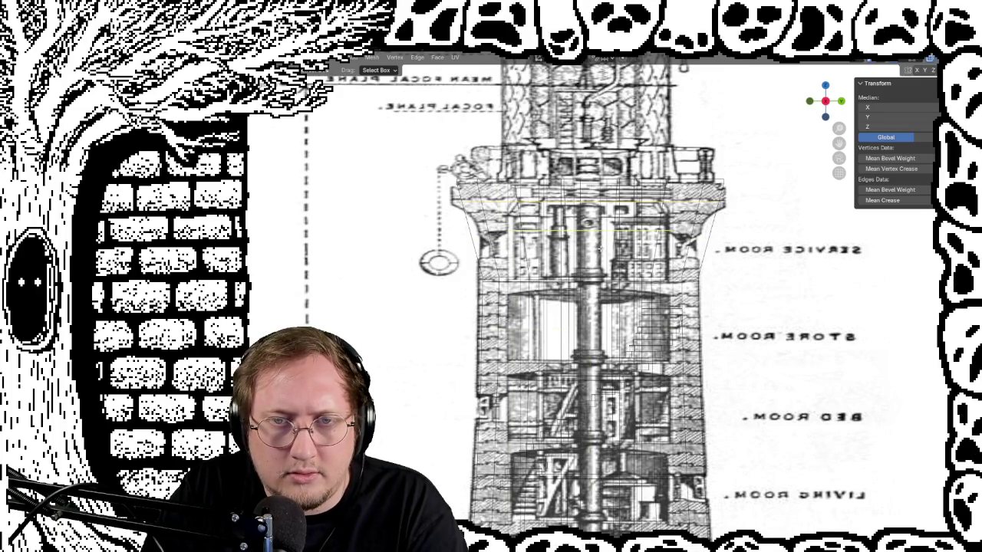
Insert a new horizontal edge loop below the gallery at the service-room level
click(597, 237)
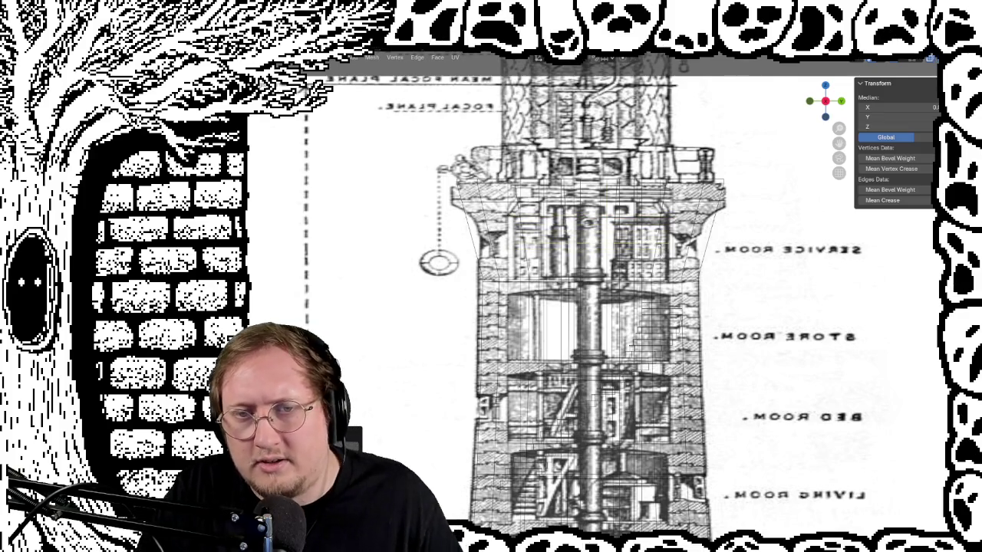
click(751, 244)
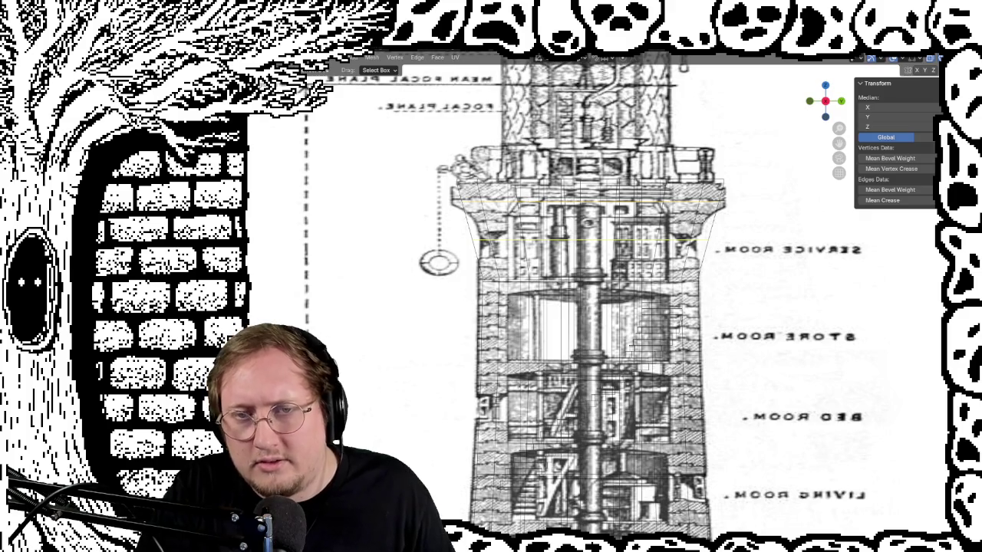
key(g)
key(g)
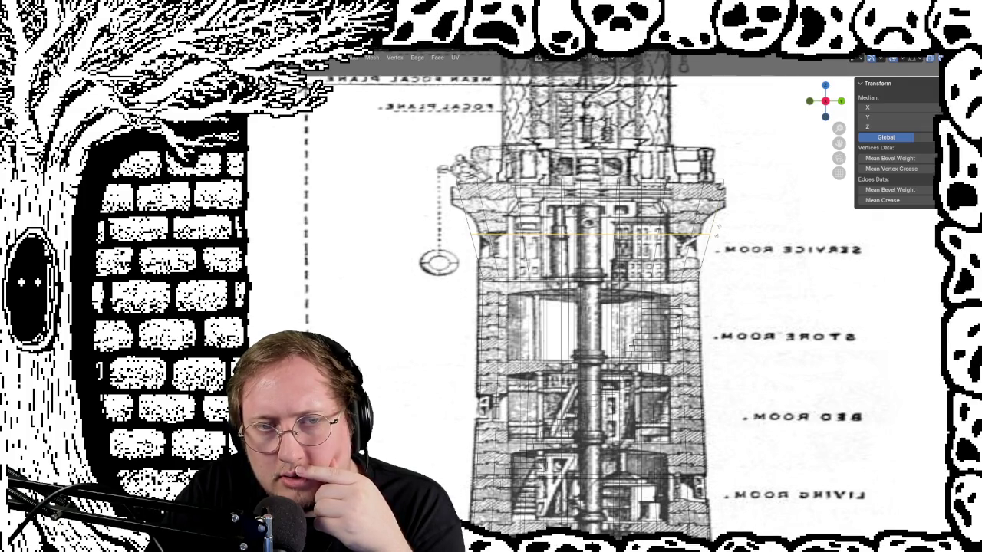
key(Escape)
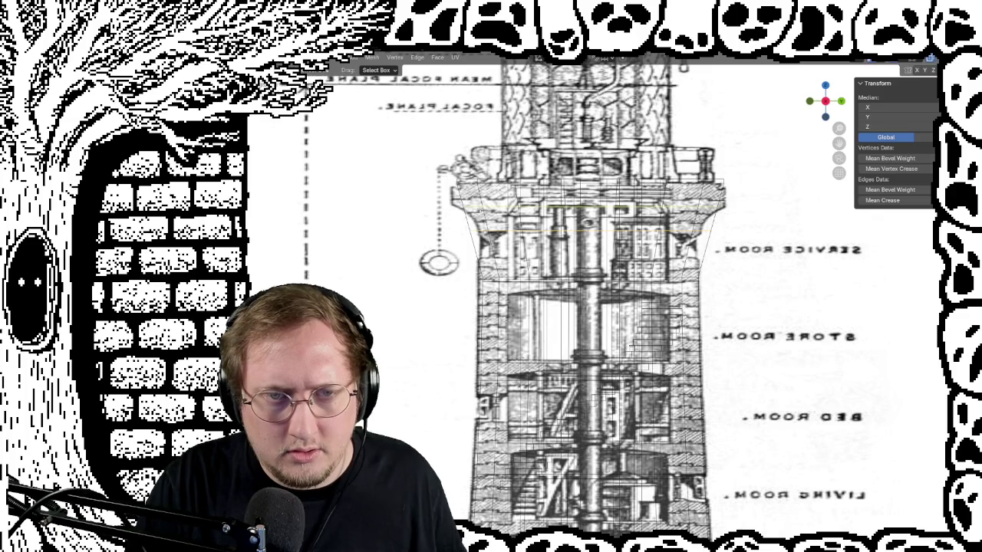
key(ctrl+r)
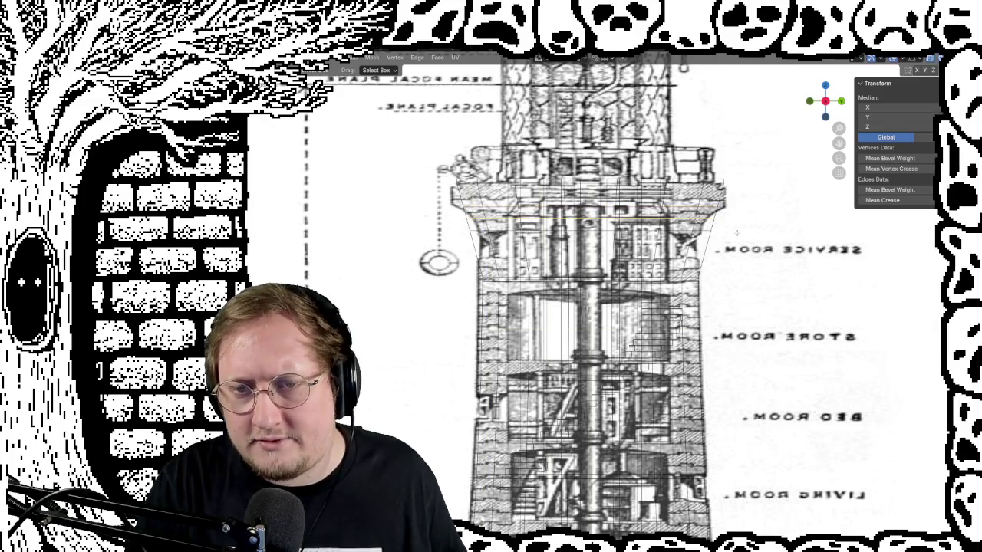
scroll(769, 229, up, 2)
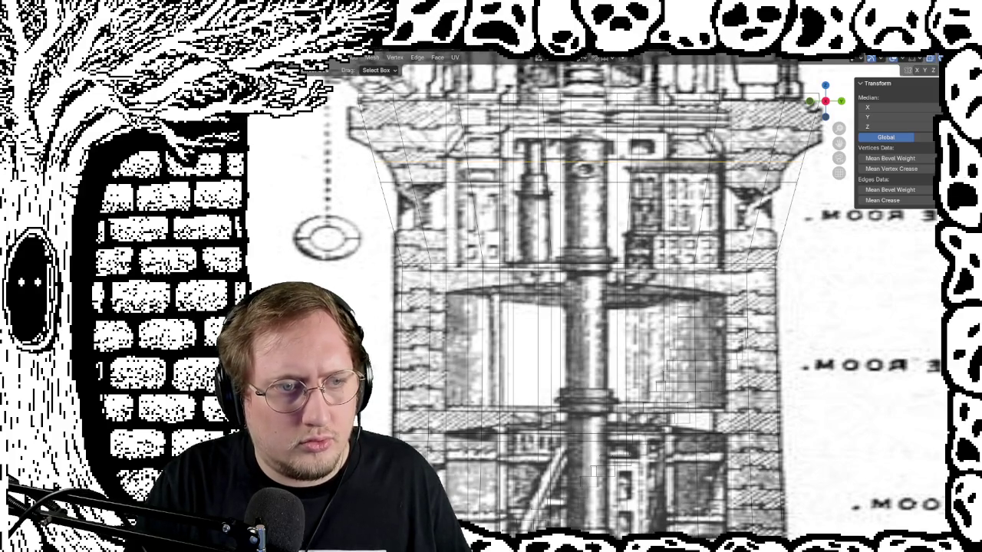
Circle-select the edge row just below the flared gallery top, then turn X-ray off
key(c)
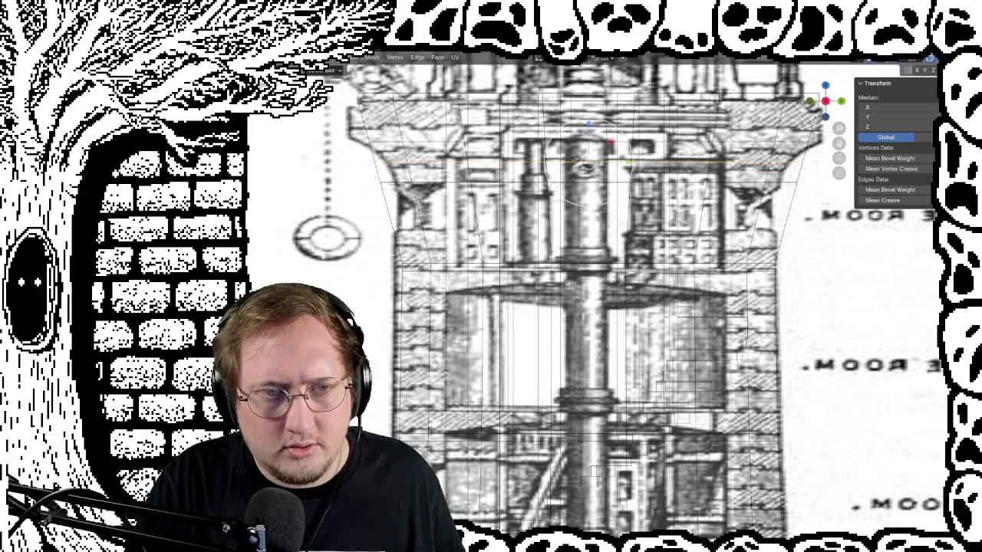
drag(587, 163, 587, 181)
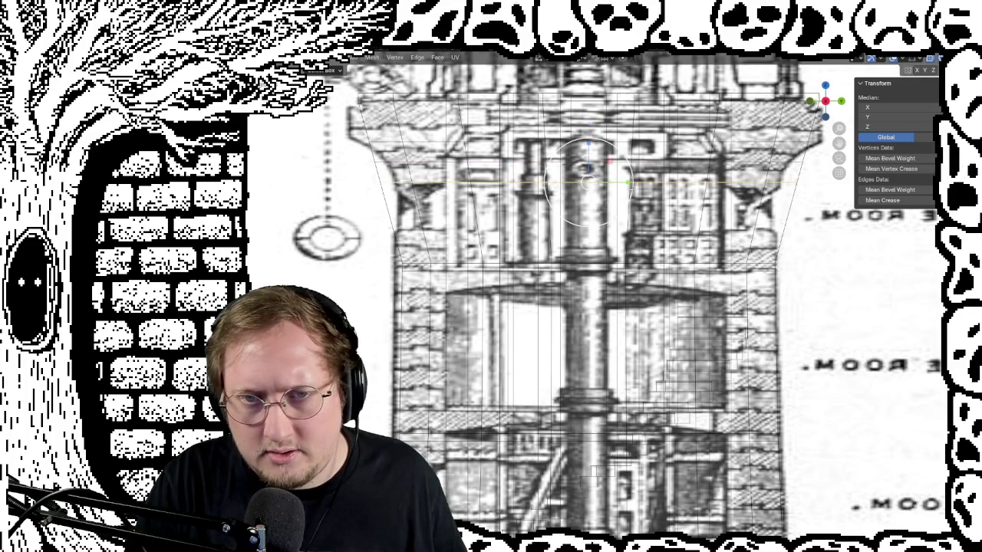
right_click(587, 182)
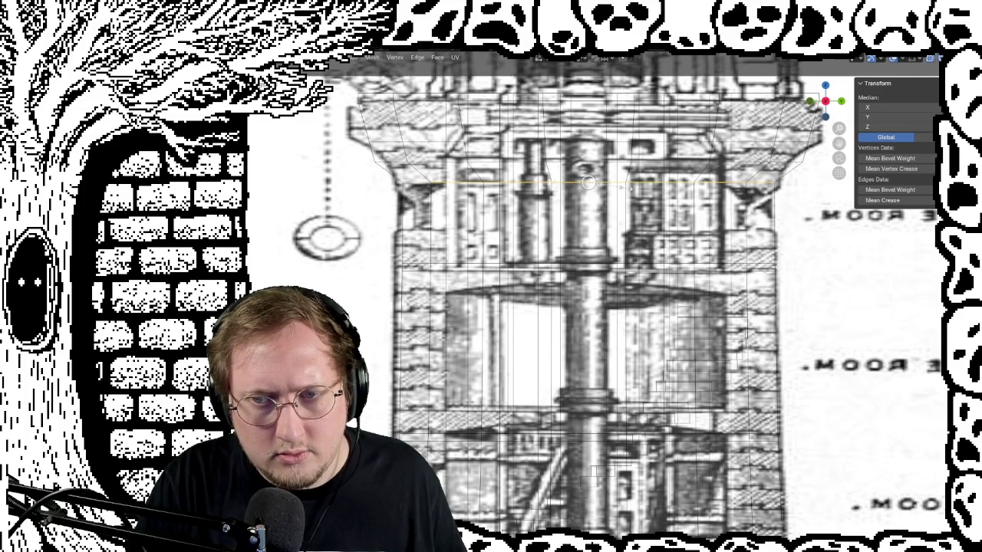
scroll(583, 292, up, 3)
mouse_move(583, 291)
middle_down()
mouse_move(552, 276)
mouse_move(567, 261)
mouse_move(583, 268)
middle_up()
scroll(567, 291, down, 3)
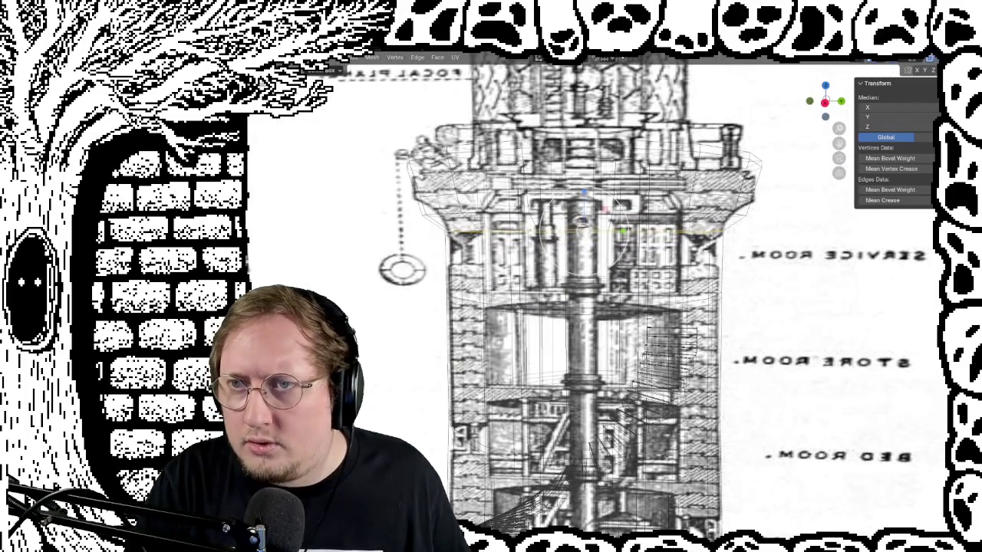
key(alt+z)
Inspect the solid tower's overhanging top in Object Mode, then return to Edit Mode
middle_drag(637, 261, 640, 264)
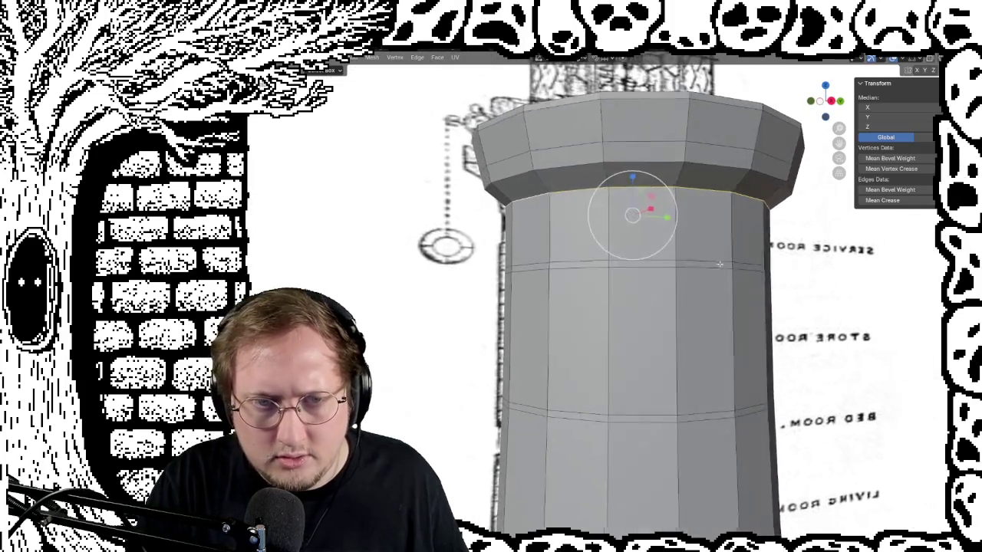
scroll(639, 265, up, 2)
scroll(640, 265, up, 2)
scroll(614, 276, up, 2)
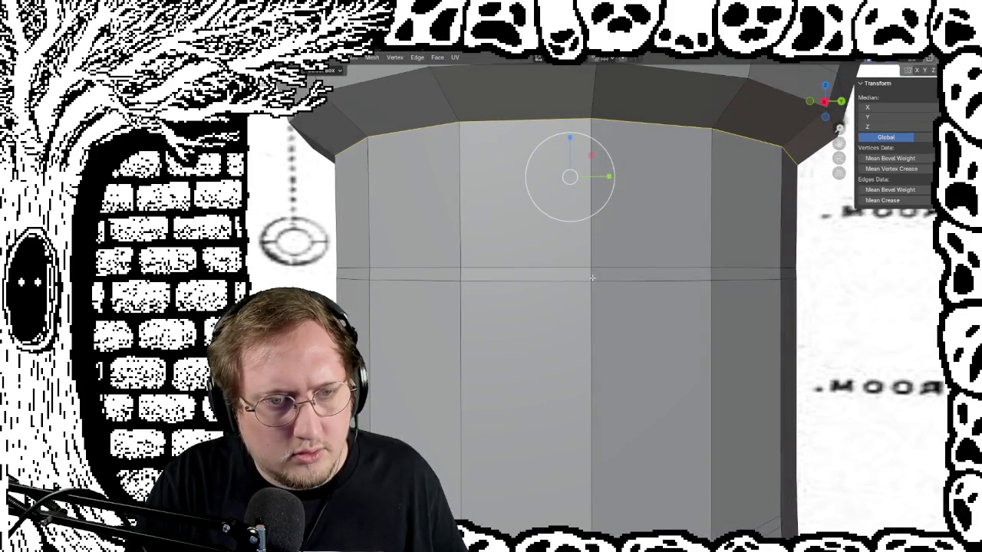
key(Tab)
mouse_move(593, 289)
middle_down()
mouse_move(577, 287)
mouse_move(595, 302)
mouse_move(637, 289)
mouse_move(553, 259)
middle_up()
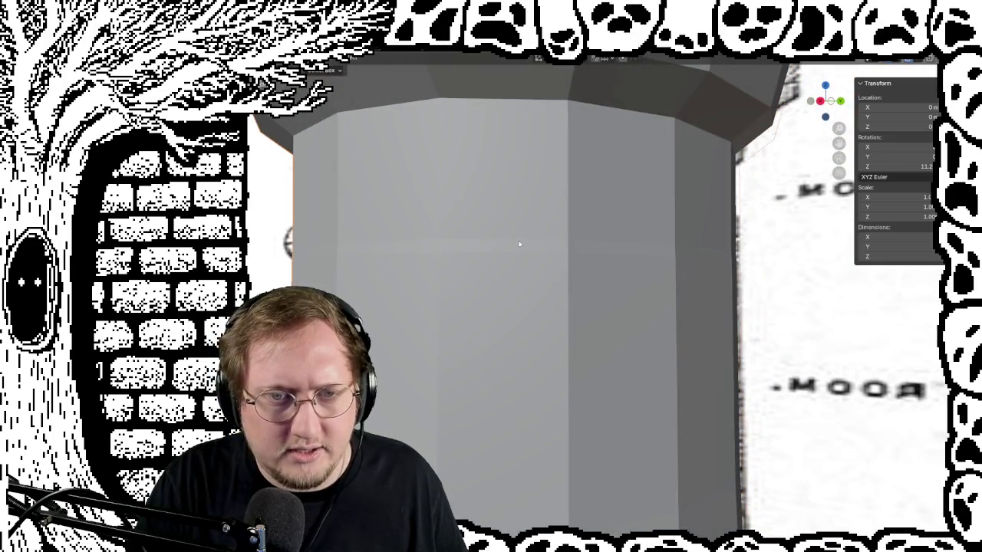
mouse_move(521, 244)
middle_down()
mouse_move(629, 262)
mouse_move(592, 219)
mouse_move(537, 252)
mouse_move(518, 247)
mouse_move(565, 247)
middle_up()
key(Tab)
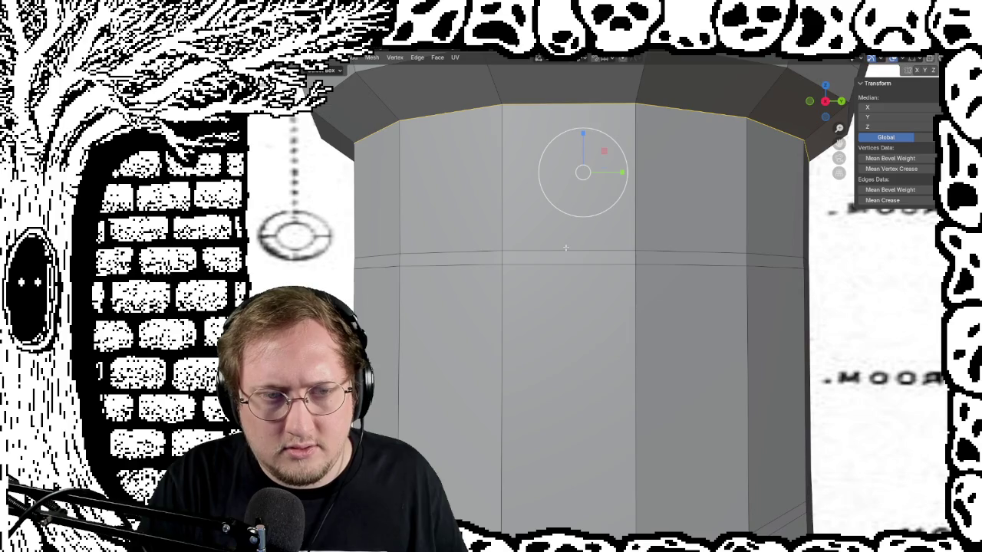
Select the horizontal edge loop below the top and scale it to 0.75
click(567, 250)
alt+click(484, 251)
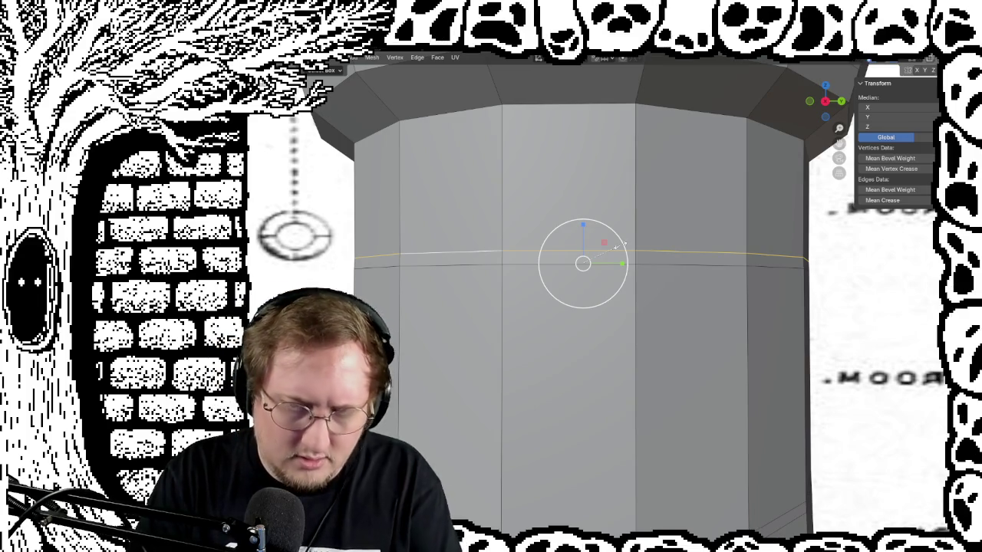
text(s.75)
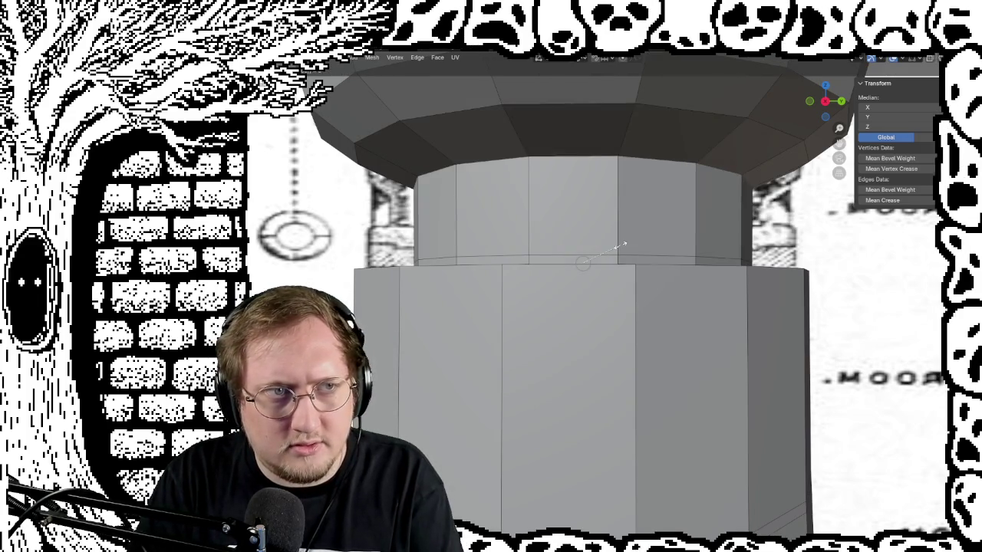
key(BackSpace)
key(BackSpace)
key(BackSpace)
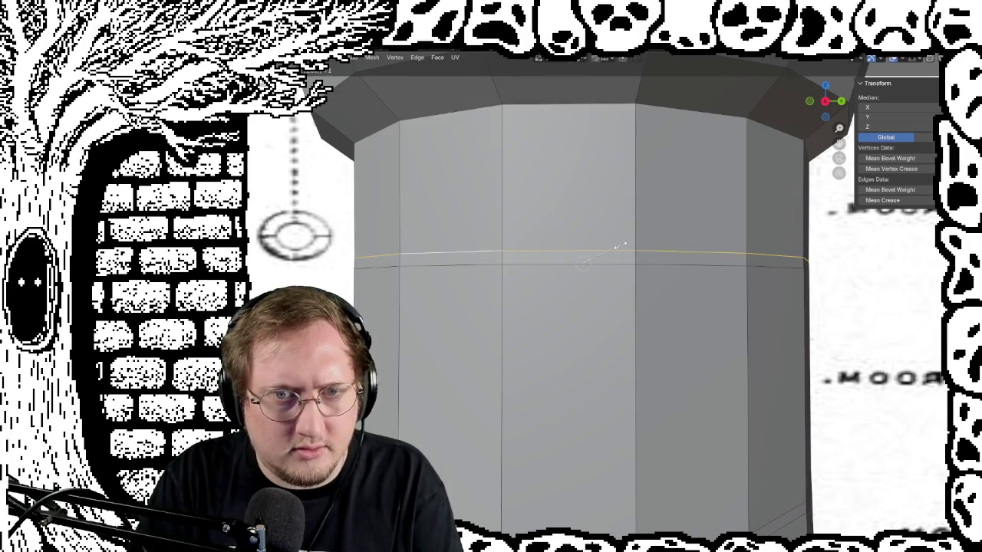
key(Escape)
mouse_move(669, 246)
middle_down()
mouse_move(658, 244)
mouse_move(686, 251)
mouse_move(637, 271)
mouse_move(679, 275)
middle_up()
key(Tab)
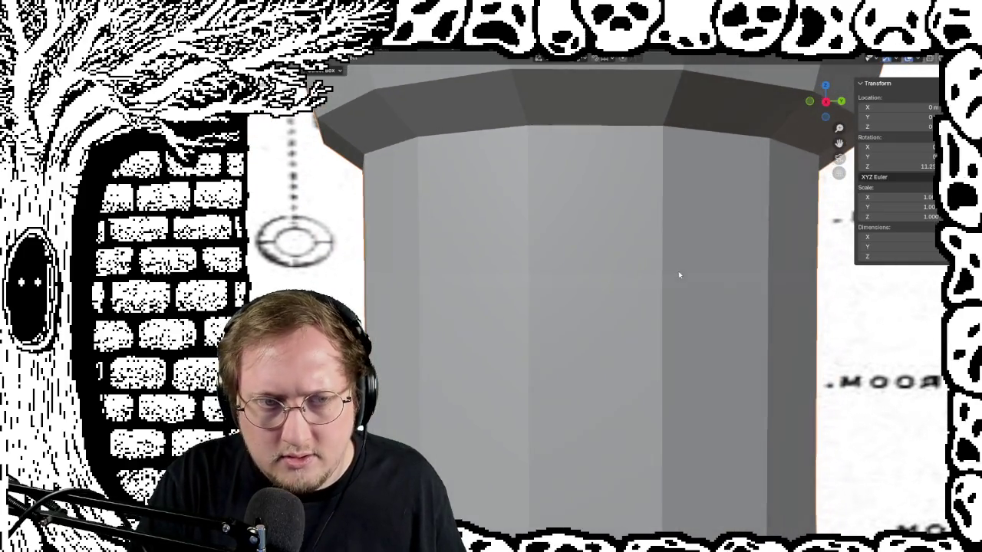
key(Tab)
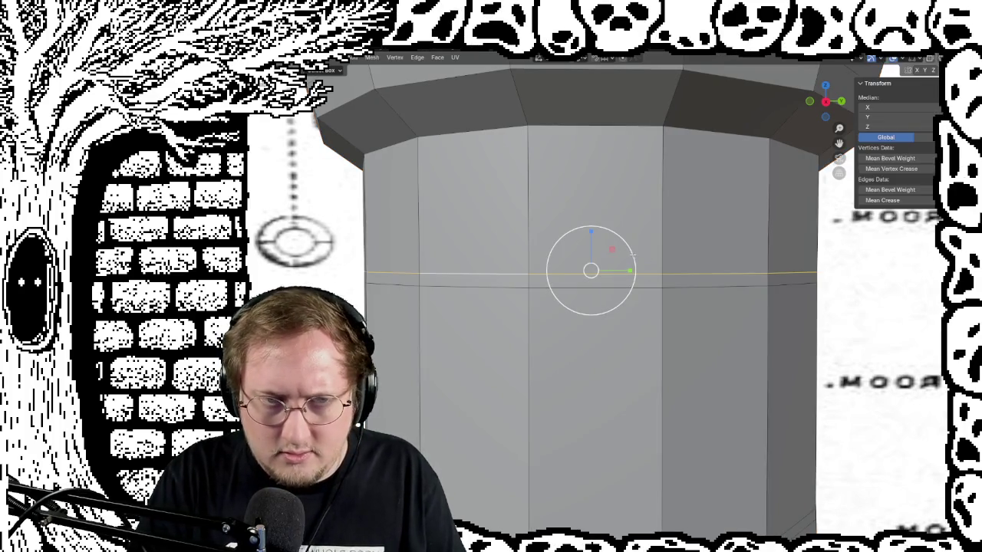
key(s)
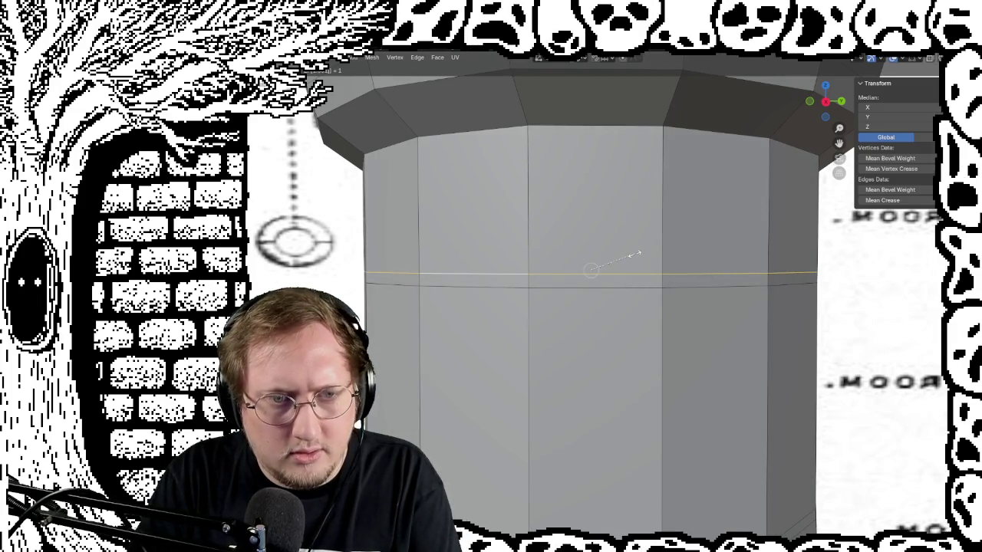
click(637, 253)
mouse_move(637, 253)
middle_down()
mouse_move(482, 291)
mouse_move(469, 299)
mouse_move(480, 323)
mouse_move(485, 310)
mouse_move(471, 304)
middle_up()
key(Tab)
scroll(469, 298, down, 2)
scroll(465, 307, up, 3)
scroll(486, 310, down, 2)
scroll(472, 307, up, 2)
key(Tab)
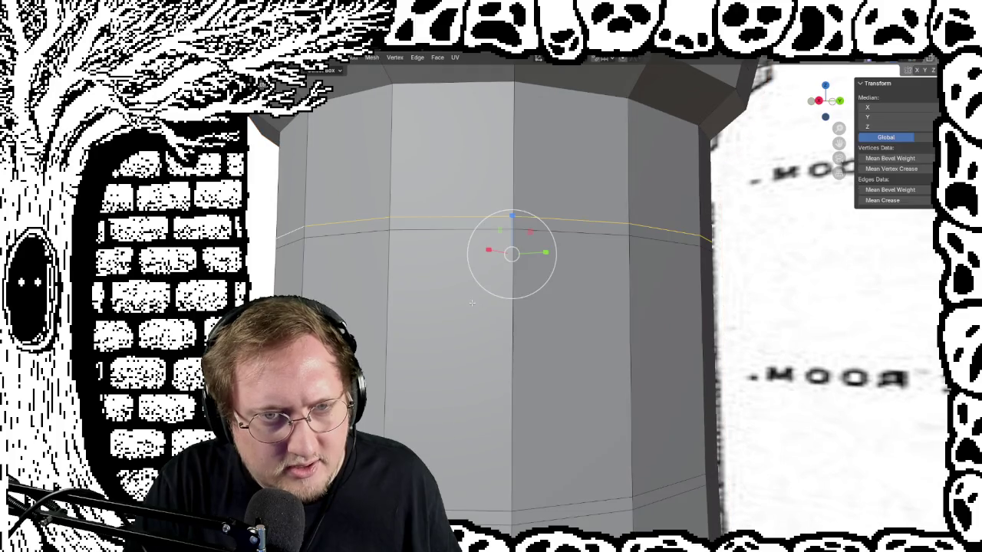
scroll(447, 217, down, 2)
middle_drag(447, 218, 435, 266)
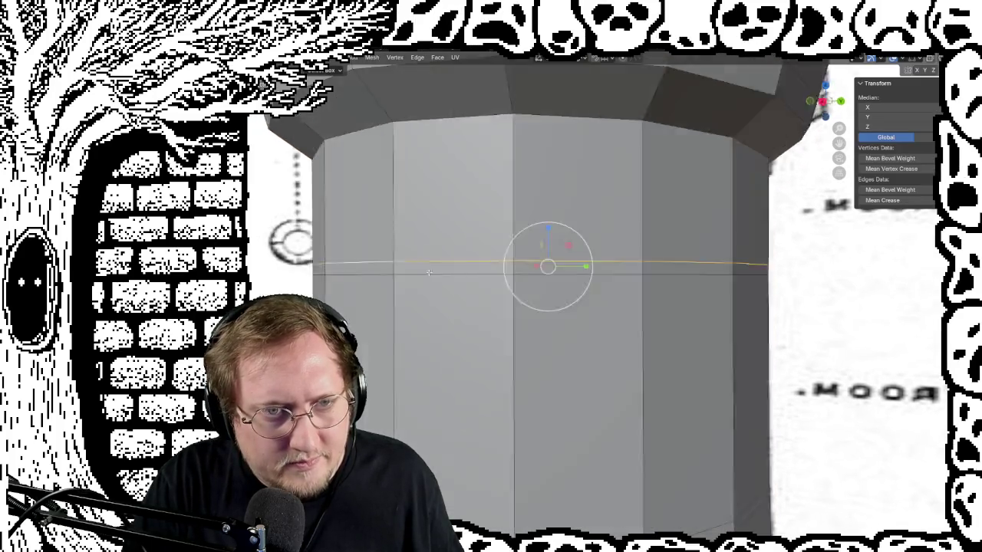
scroll(435, 266, up, 2)
scroll(435, 265, up, 2)
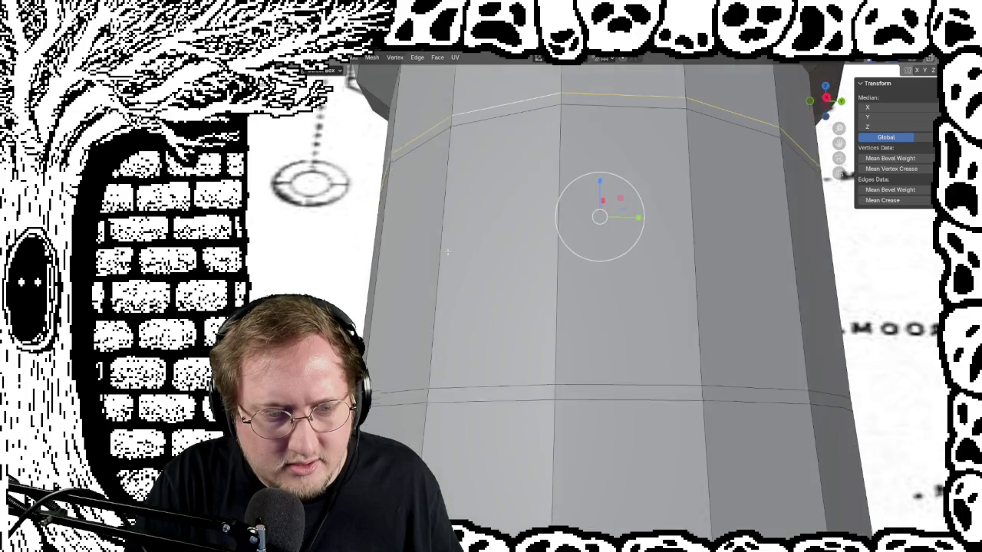
scroll(431, 259, down, 2)
mouse_move(435, 265)
middle_down()
mouse_move(418, 264)
mouse_move(417, 273)
middle_up()
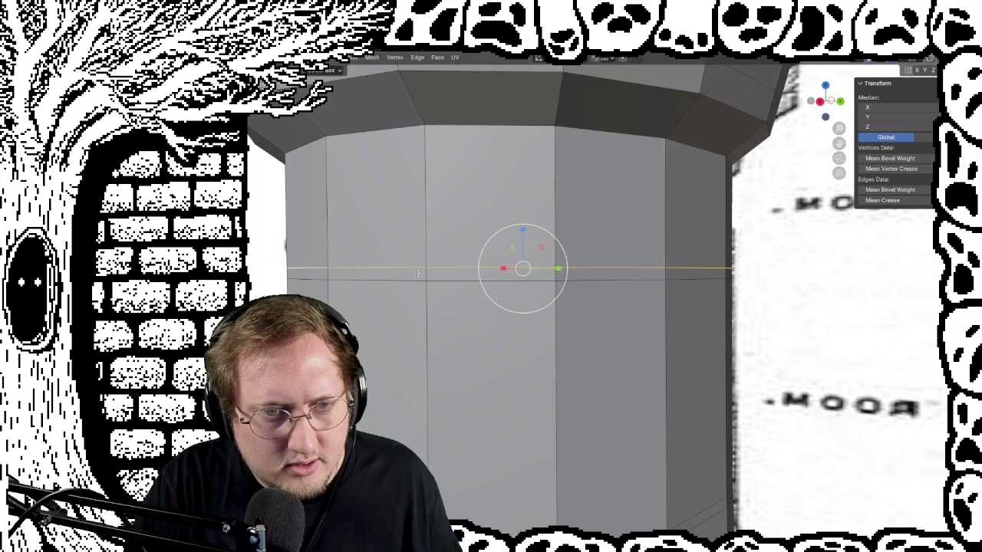
middle_drag(372, 294, 343, 198)
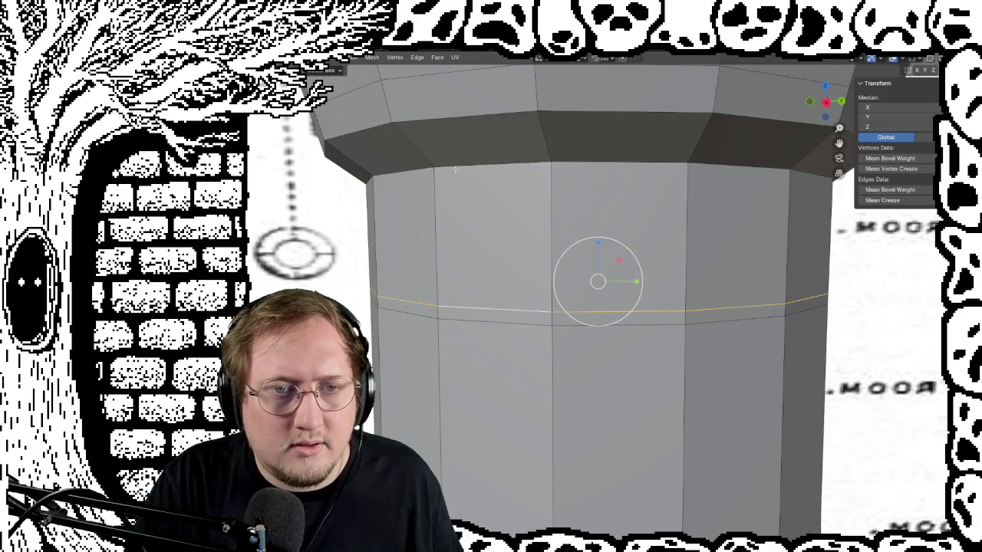
scroll(455, 169, down, 4)
scroll(714, 264, up, 2)
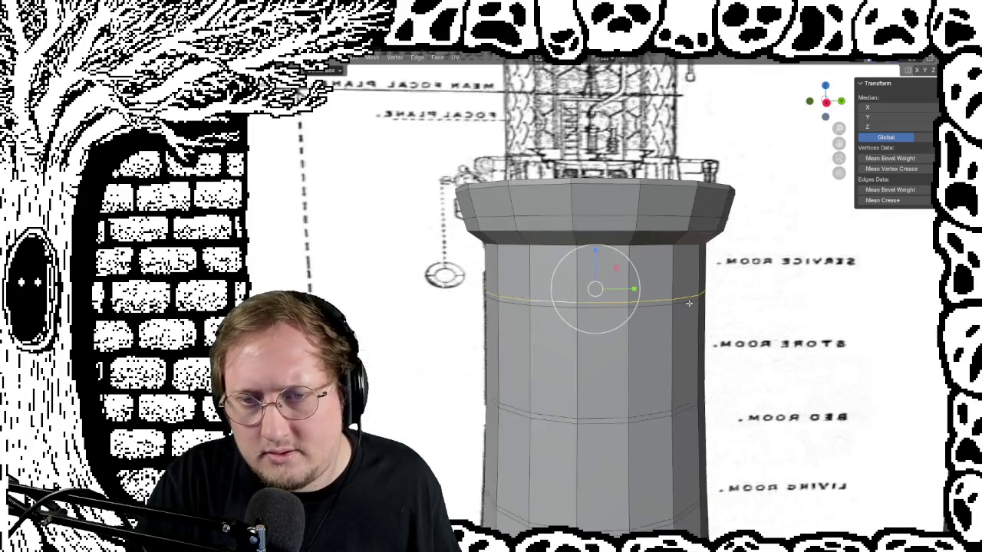